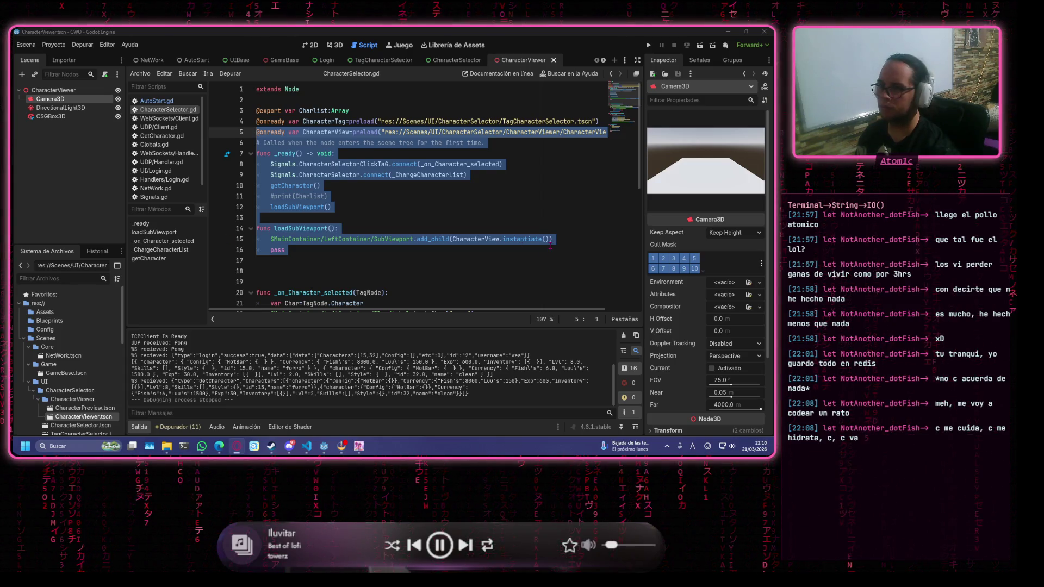
Step: Check Current on Camera3D, save the CharacterViewer scene, and run the game
left_click(285, 250)
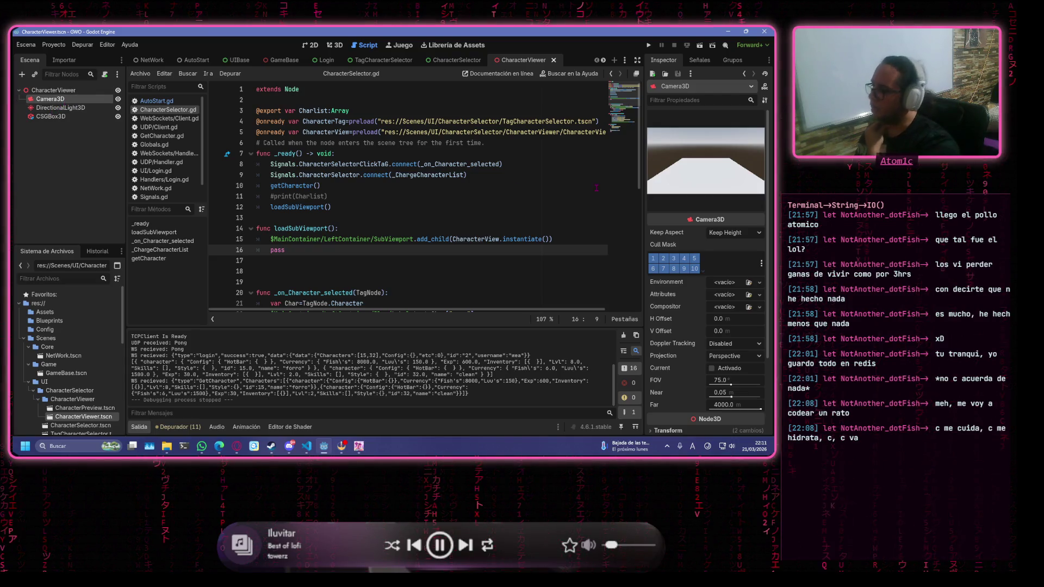
scroll(700, 270, "down", 3)
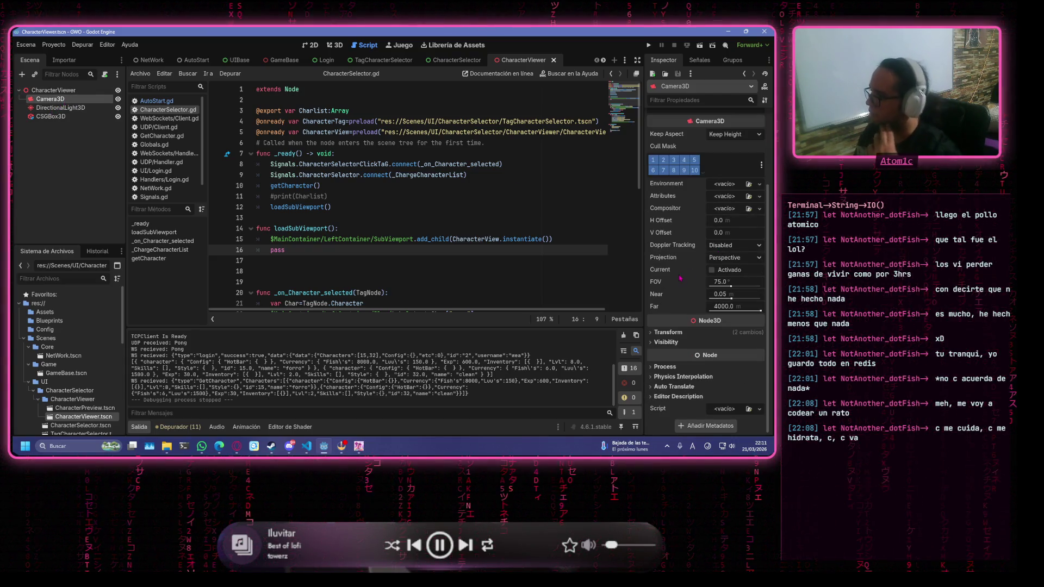
left_click(711, 269)
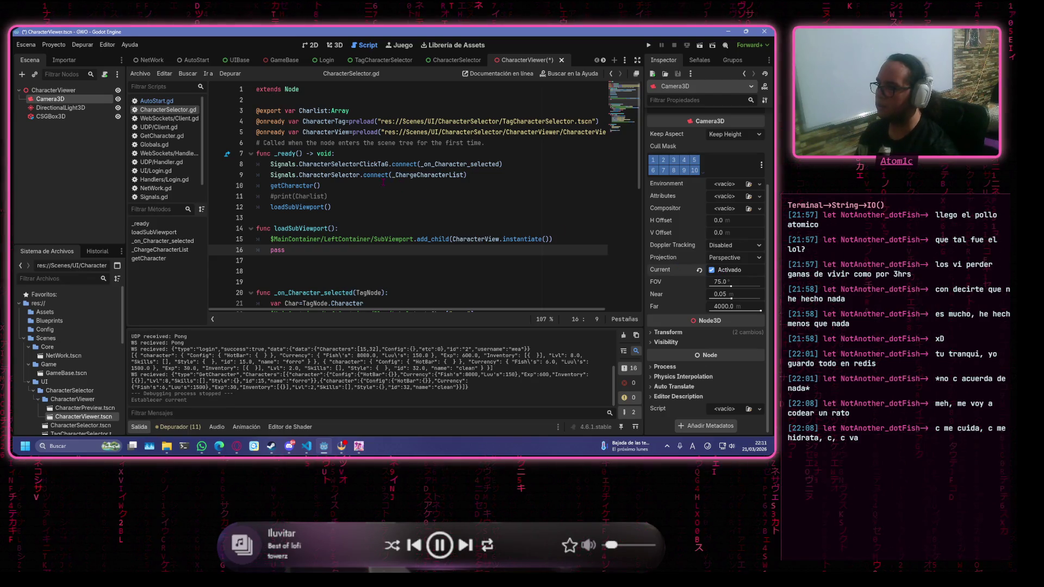
key("ctrl+s")
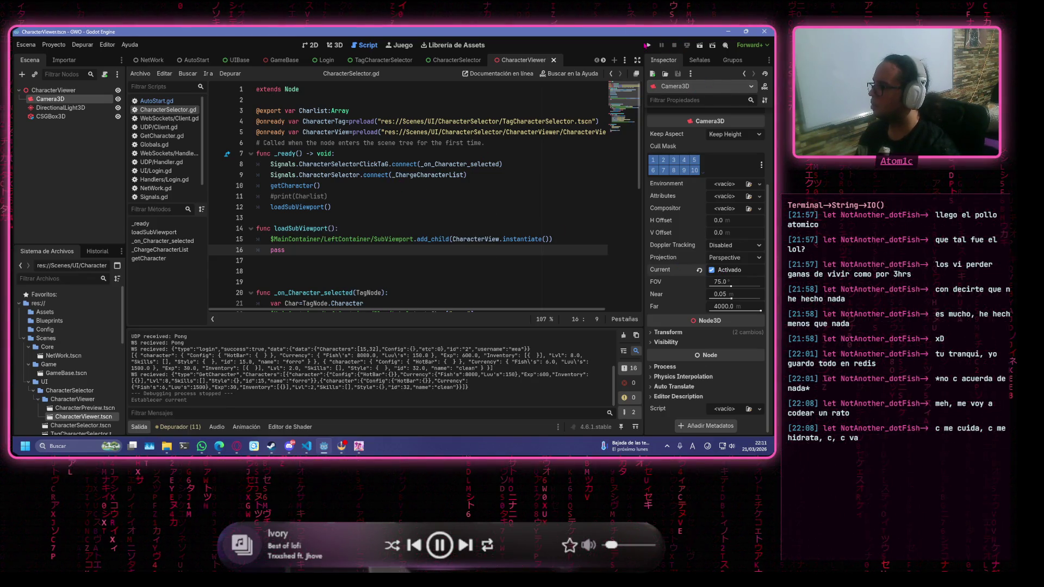
left_click(648, 45)
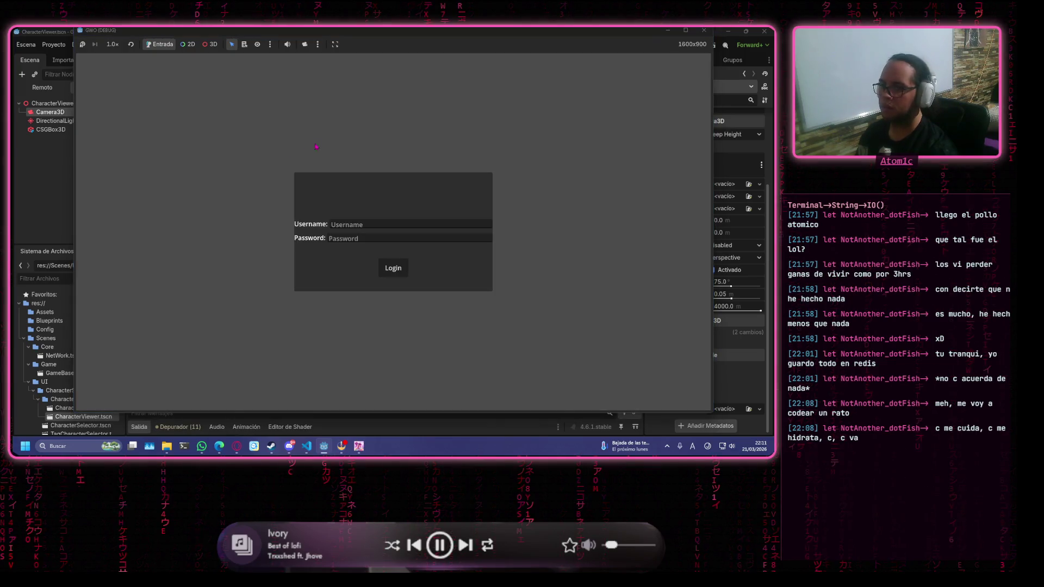
Step: Log into the running game through its login form
left_click(368, 221)
left_click(367, 237)
type("wea")
key("Return")
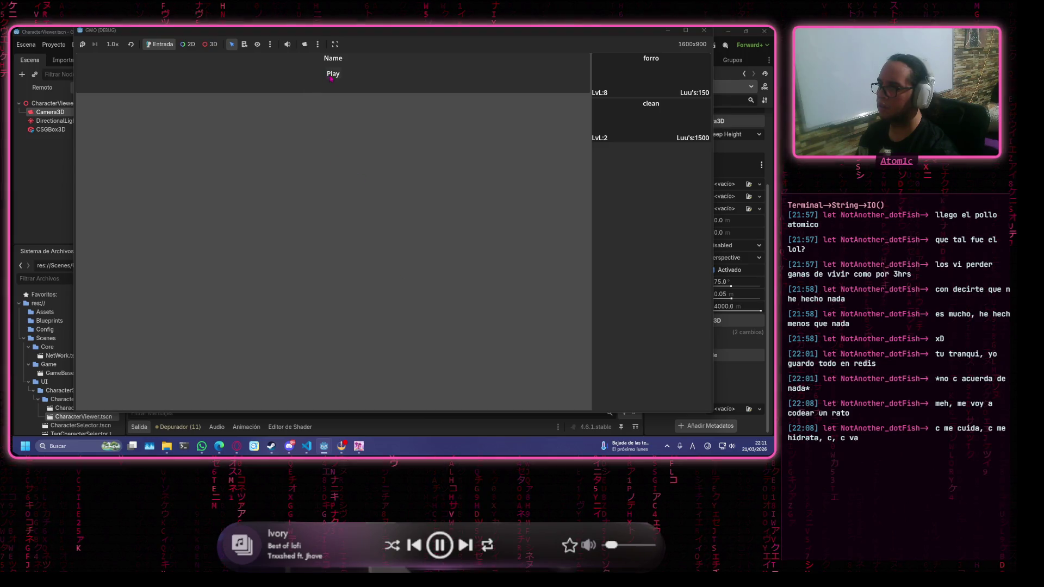
Step: Close the running game and open the CharacterSelector scene
left_click(670, 47)
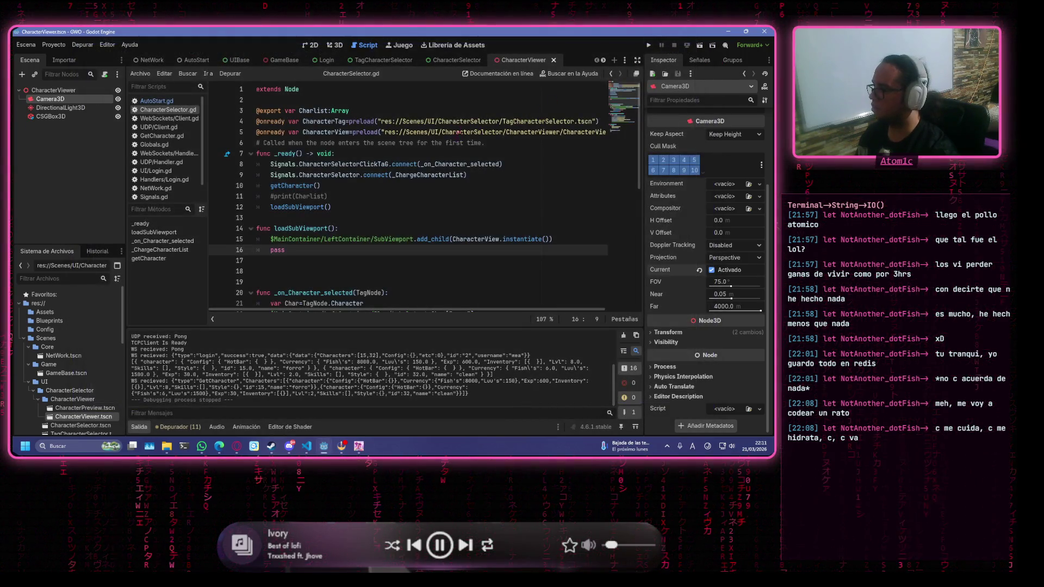
left_click(479, 174)
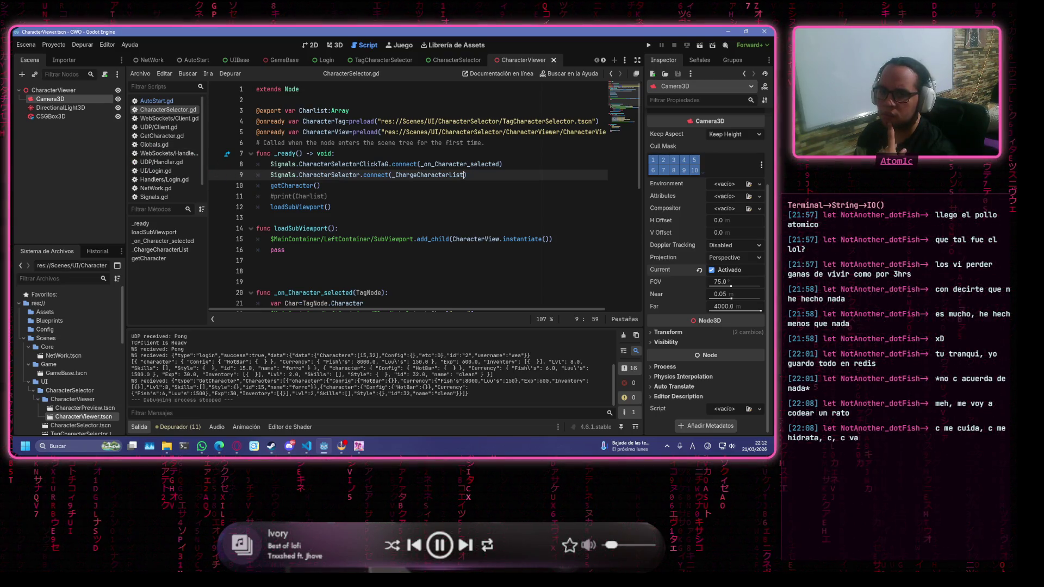
left_click(458, 65)
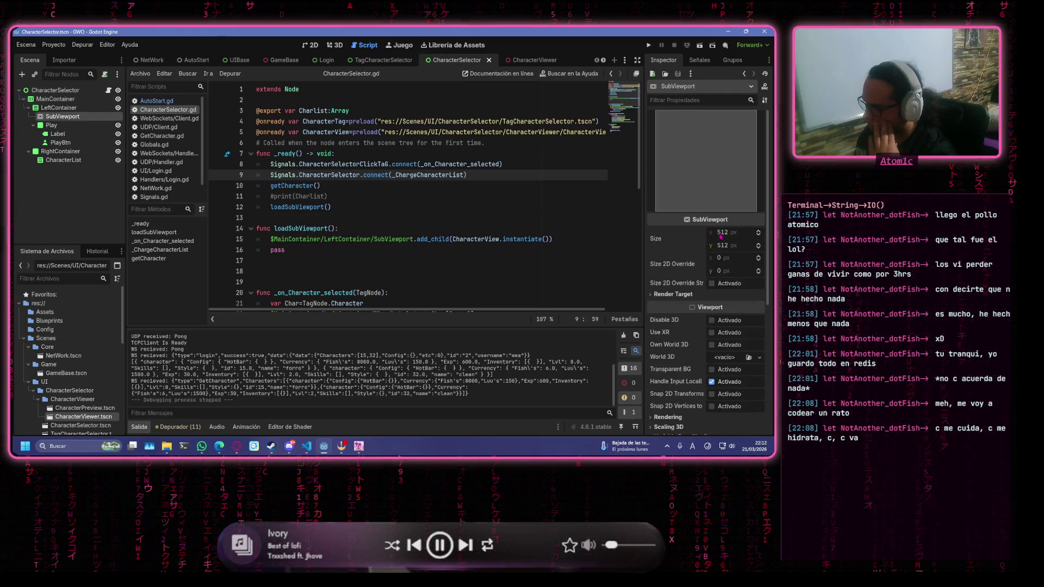
left_click(711, 320)
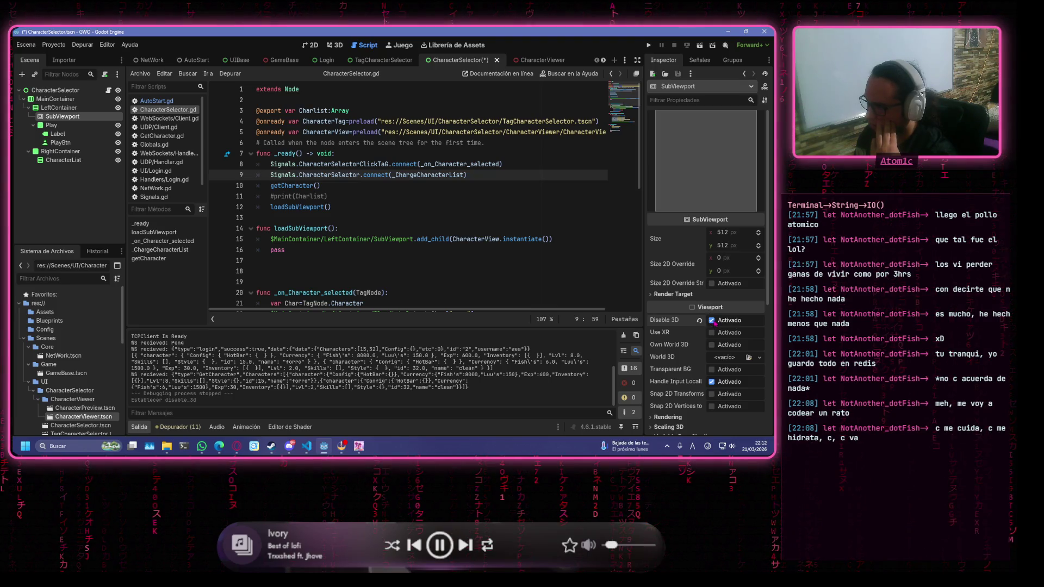
left_click(712, 321)
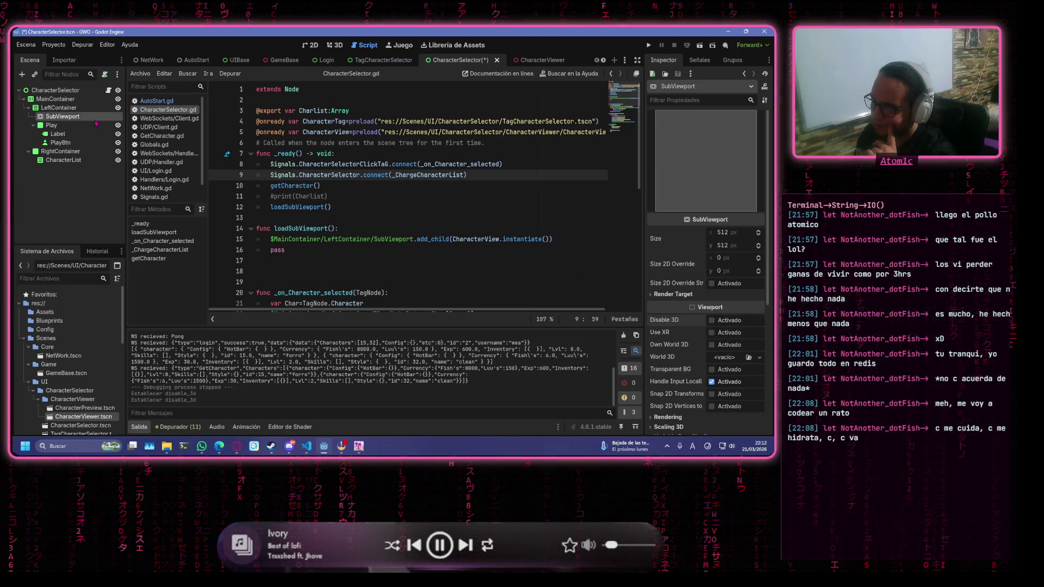
double_click(113, 117)
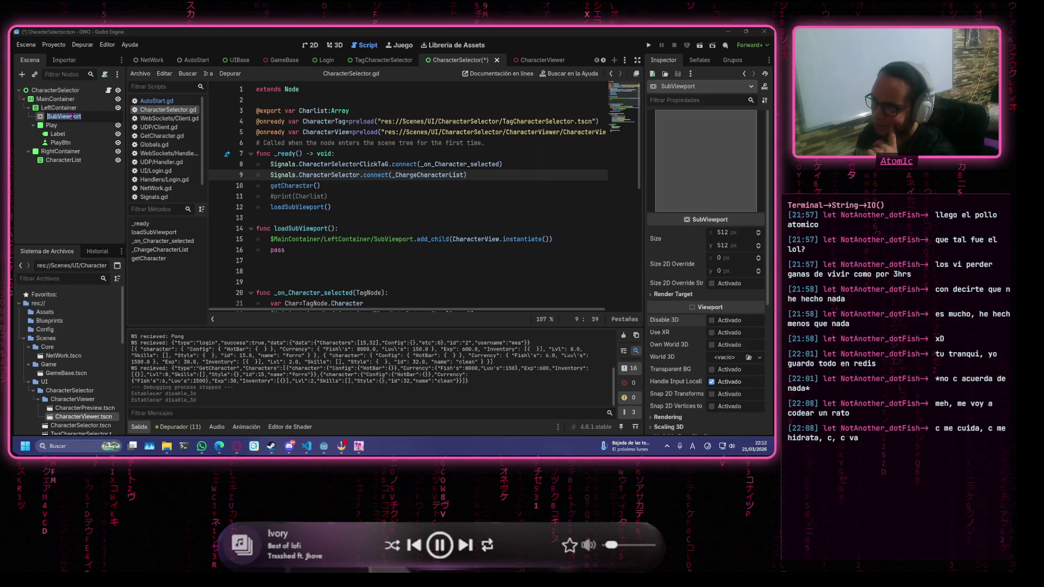
left_click(54, 117)
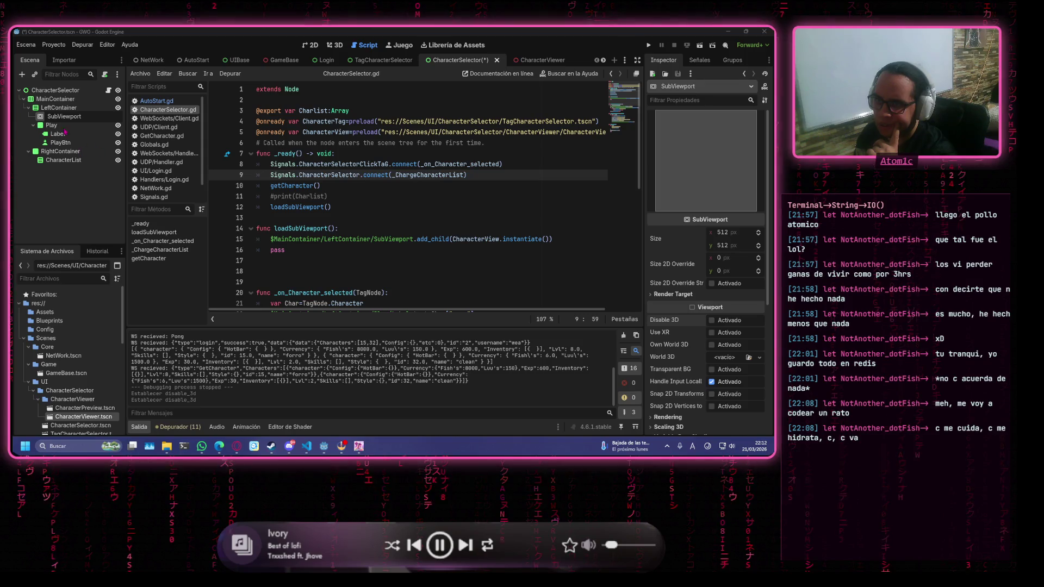
right_click(44, 115)
left_click(70, 123)
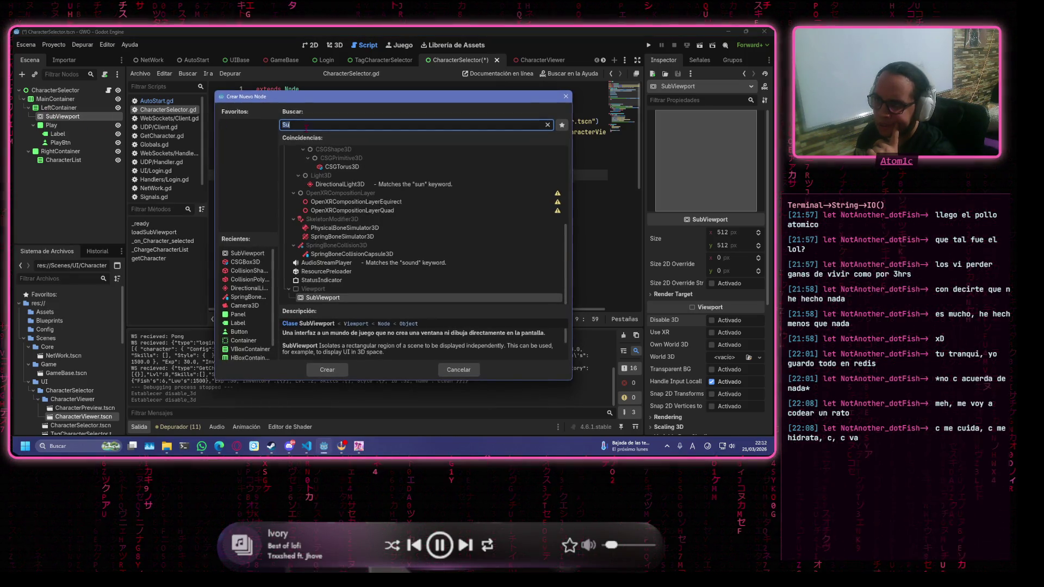
scroll(408, 249, "up", 10)
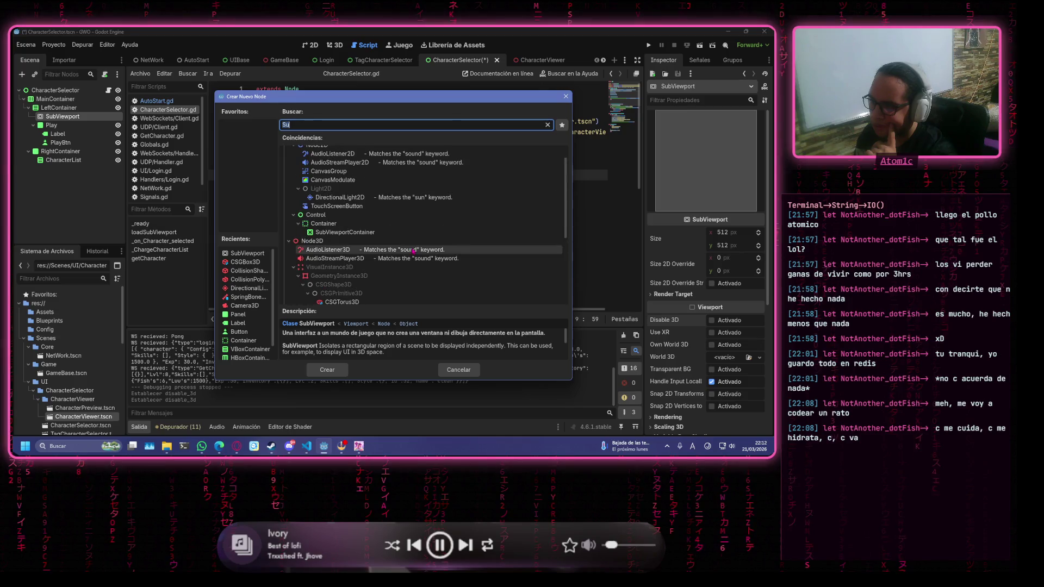
left_click(458, 370)
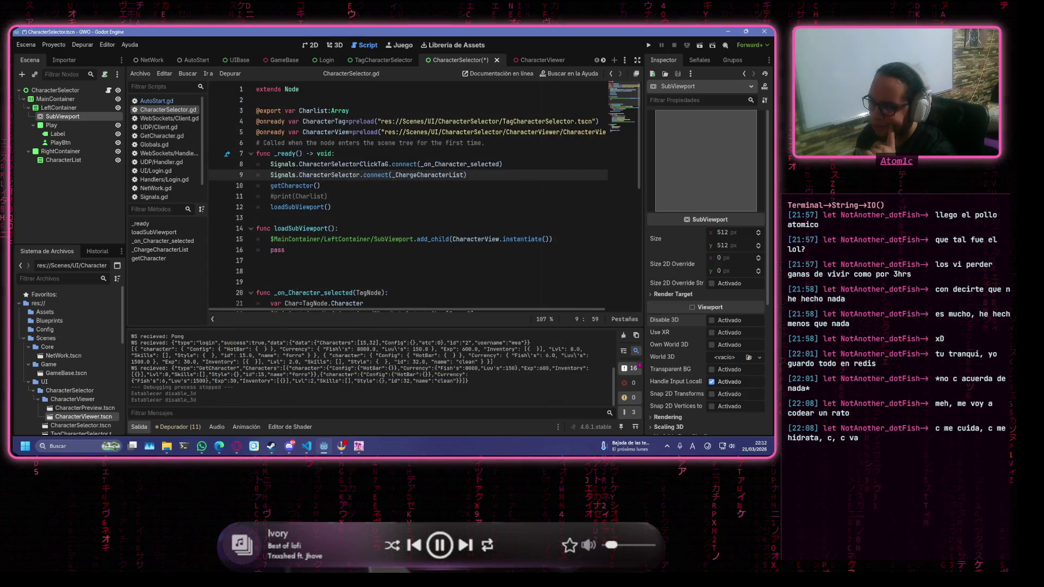
scroll(672, 359, "down", 5)
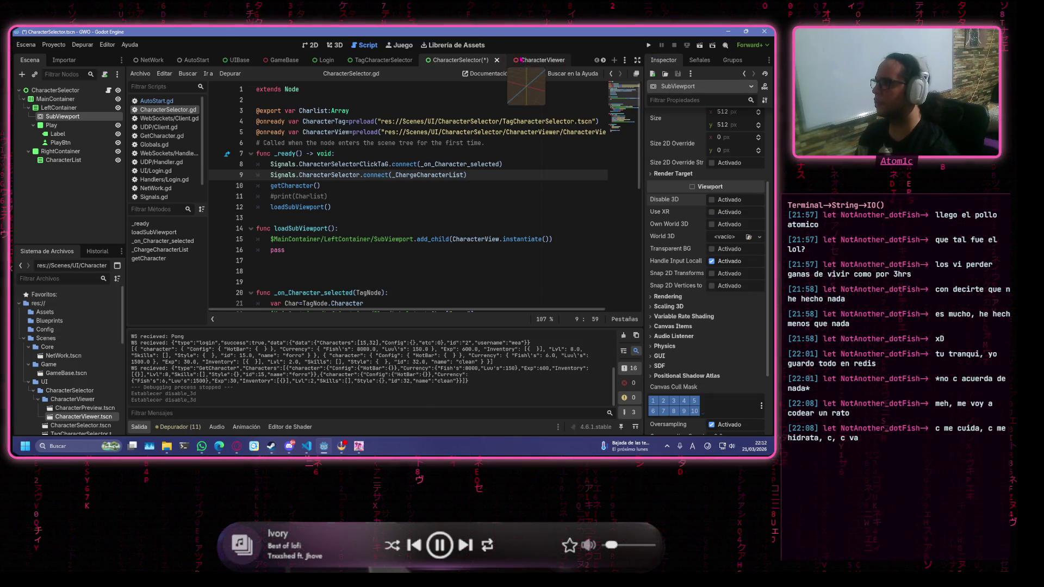
key("ctrl+s")
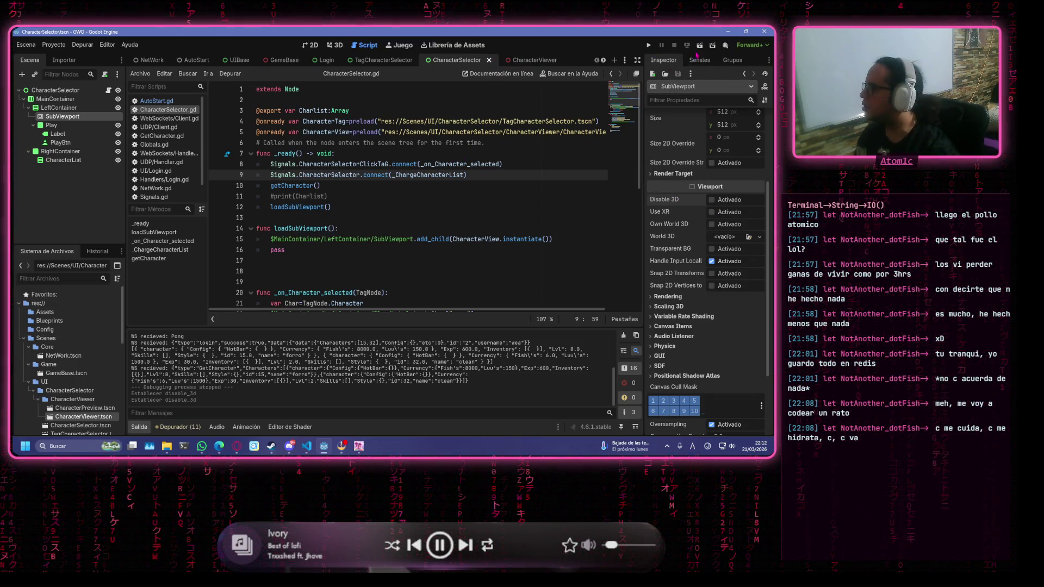
left_click(648, 45)
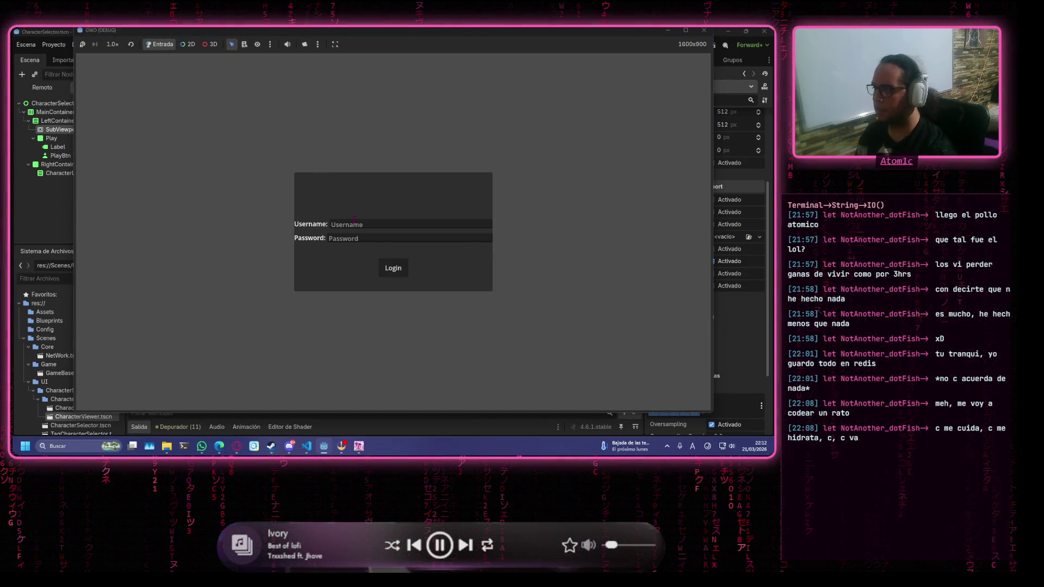
Step: Log into the running game to reach character selection, then close it
left_click(354, 219)
type("wea")
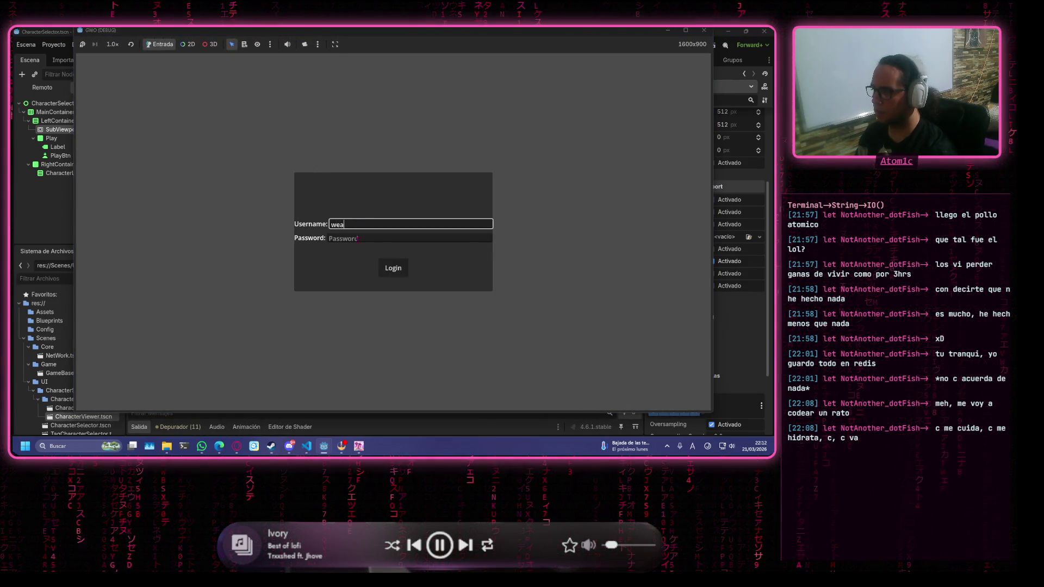
left_click(365, 238)
type("wea")
left_click(395, 269)
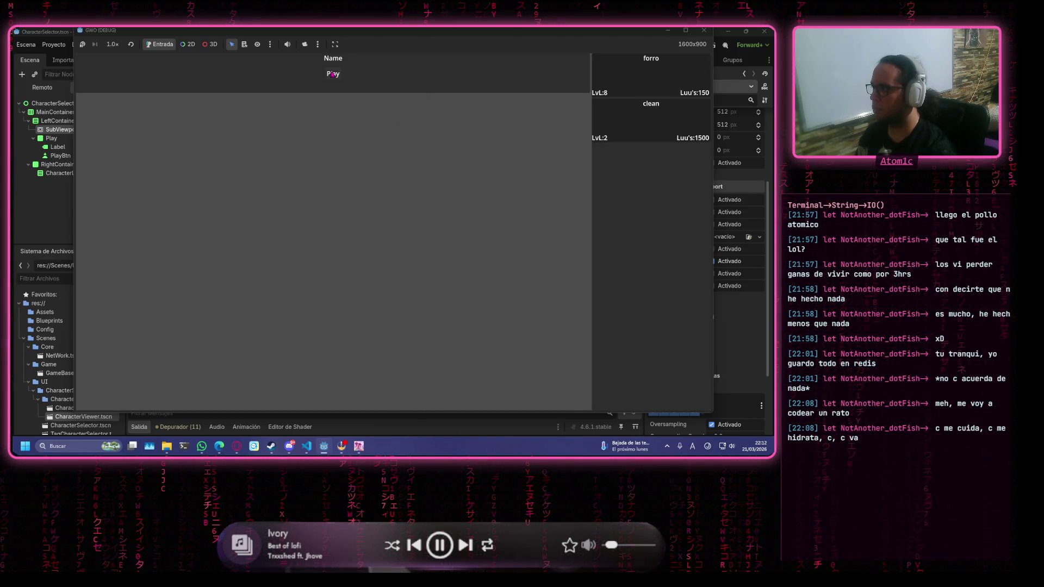
left_click(703, 30)
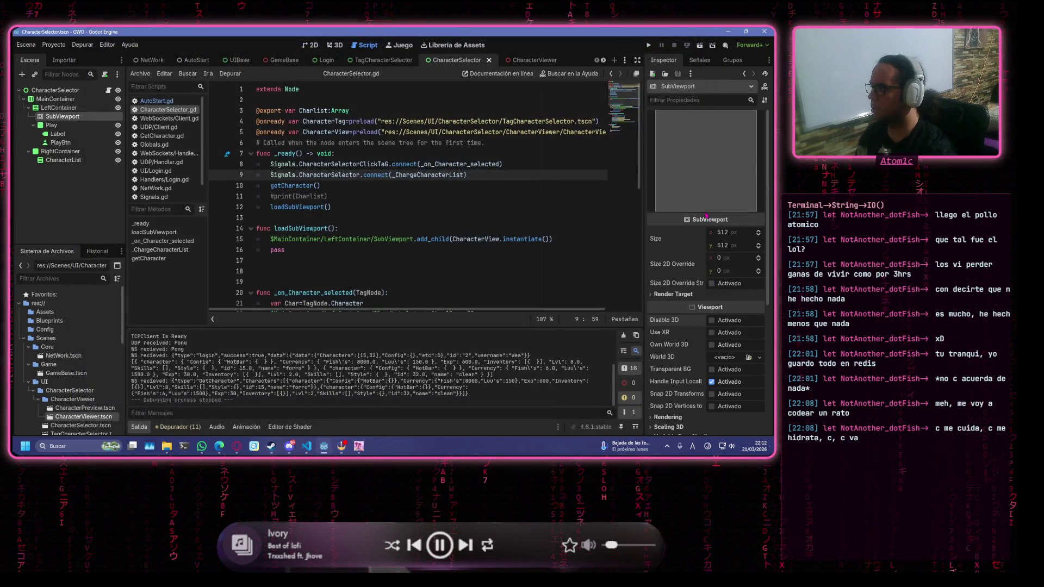
Step: Enable stretch on the SubViewport and set its Render Target Update Mode to Always
left_click(710, 283)
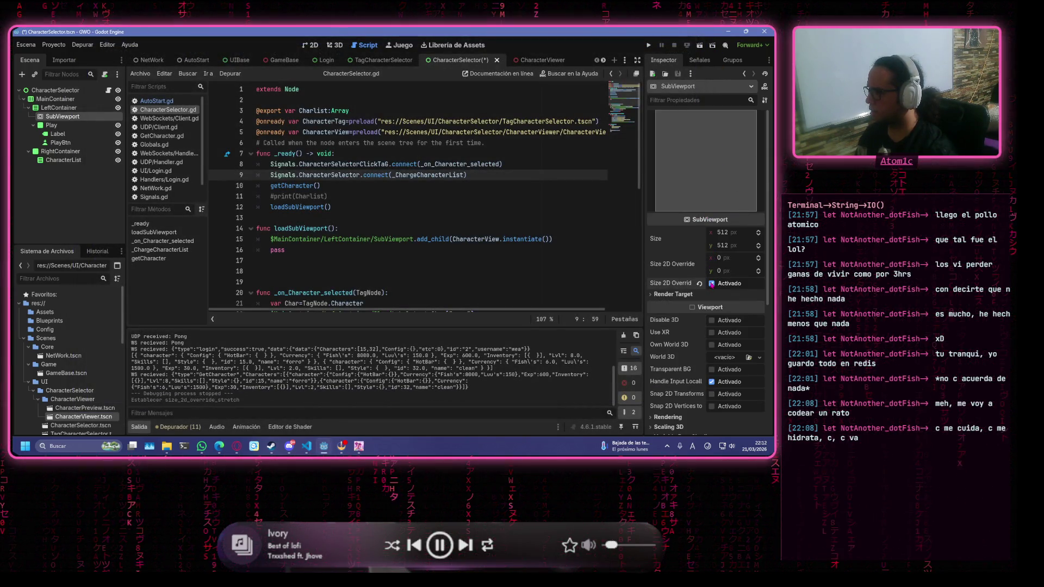
left_click(750, 294)
left_click(756, 306)
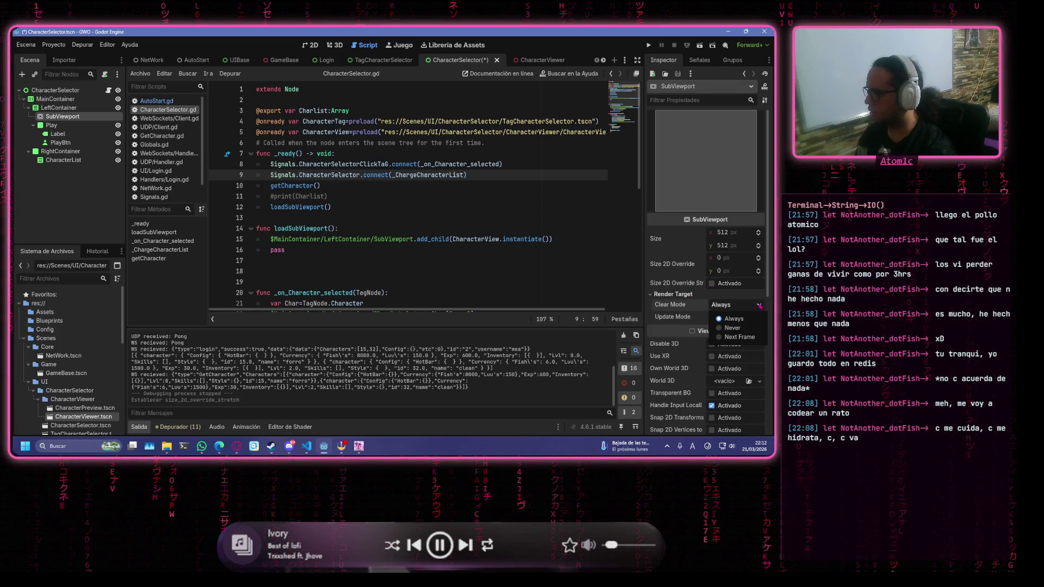
left_click(757, 314)
left_click(758, 317)
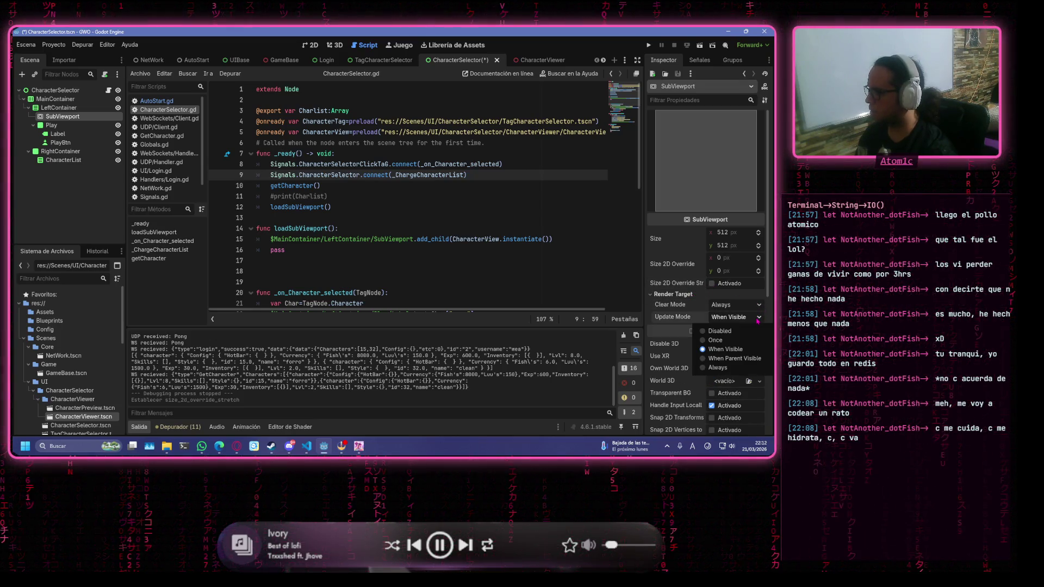
left_click(717, 368)
Step: Revert Update Mode to When Visible and turn on the SubViewport's Disable 3D
left_click(748, 317)
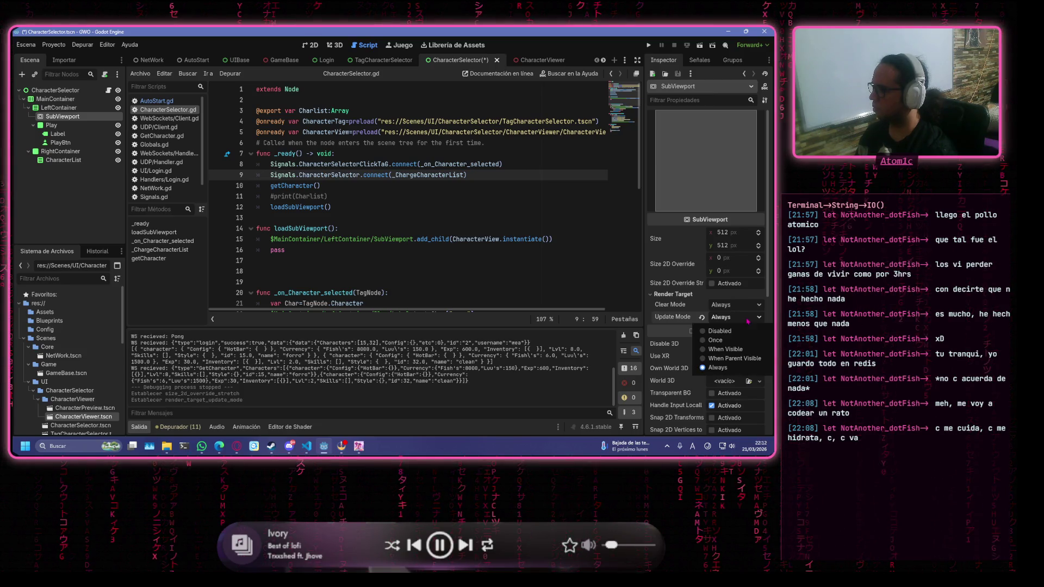
left_click(718, 331)
left_click(748, 318)
left_click(727, 350)
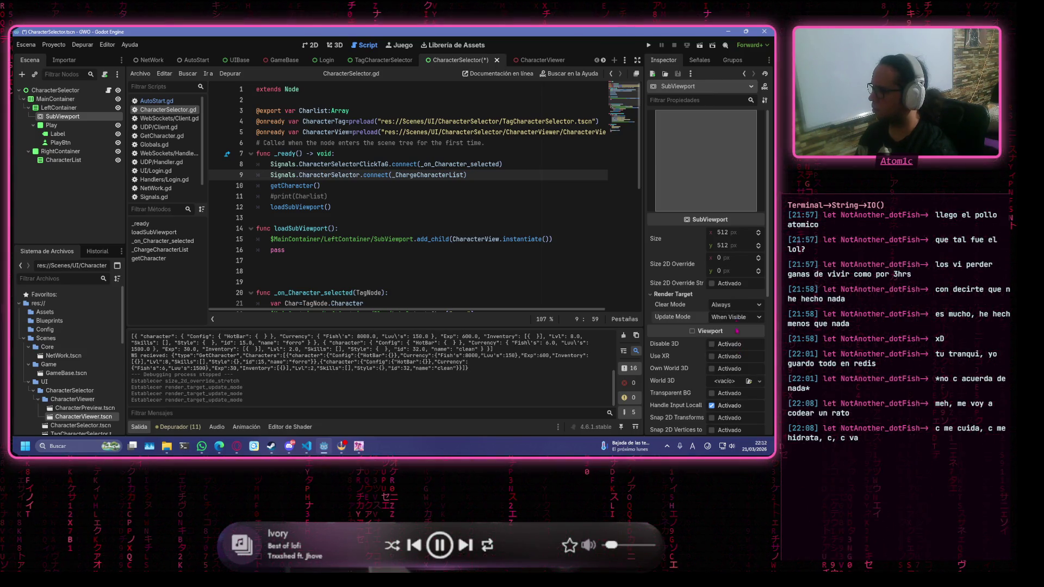
left_click(712, 346)
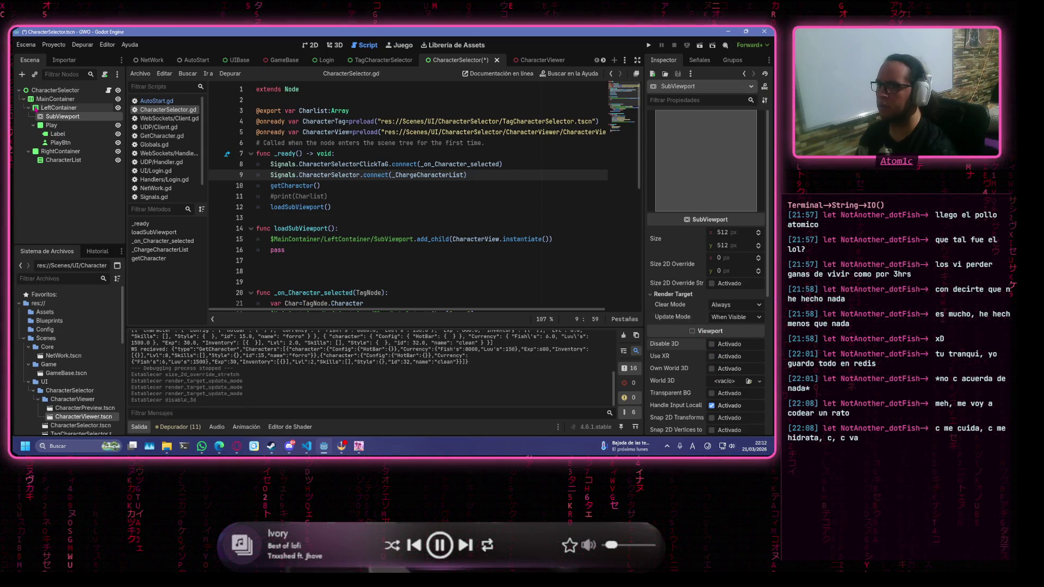
left_click(544, 61)
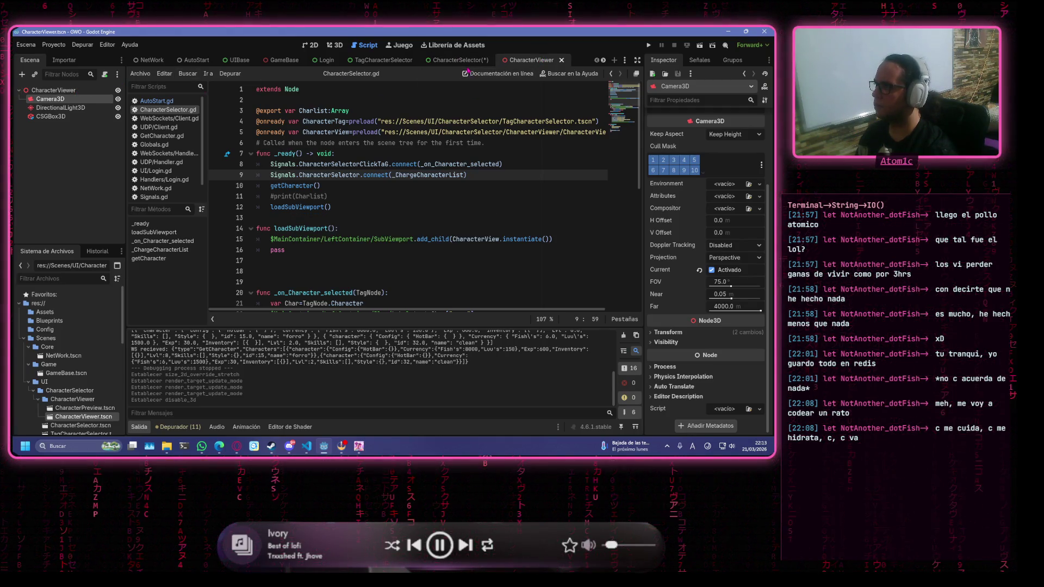
Step: Drop CharacterViewer.tscn onto SubViewport and delete the loadSubViewport call and function
left_click(456, 60)
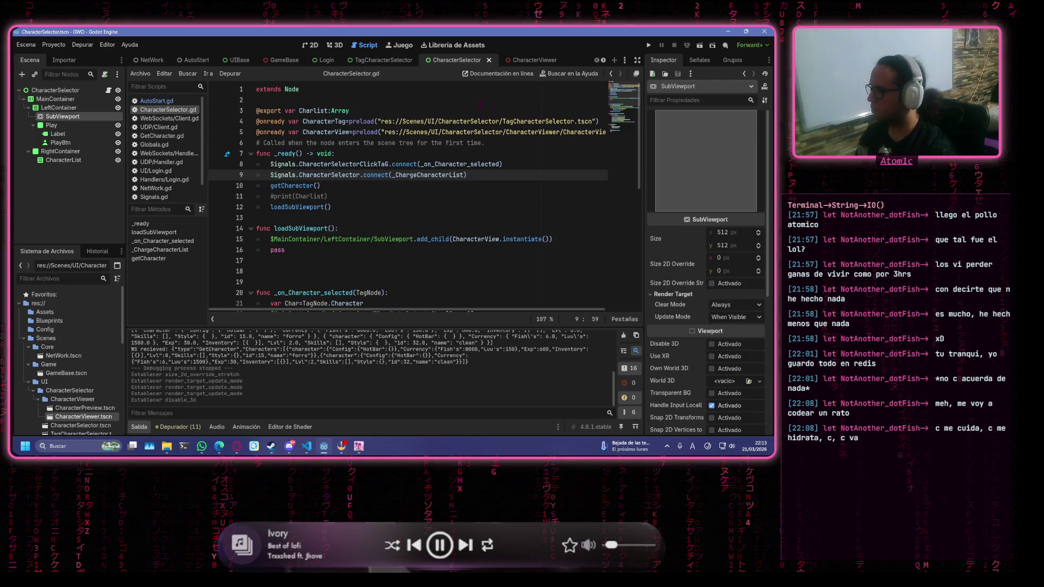
left_click_drag(73, 419, 77, 116)
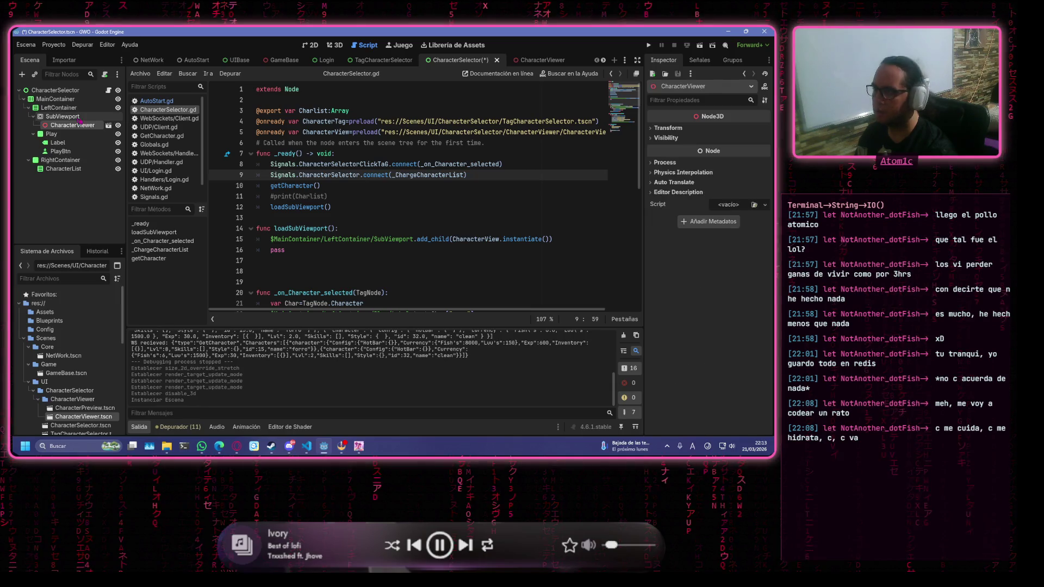
left_click(76, 117)
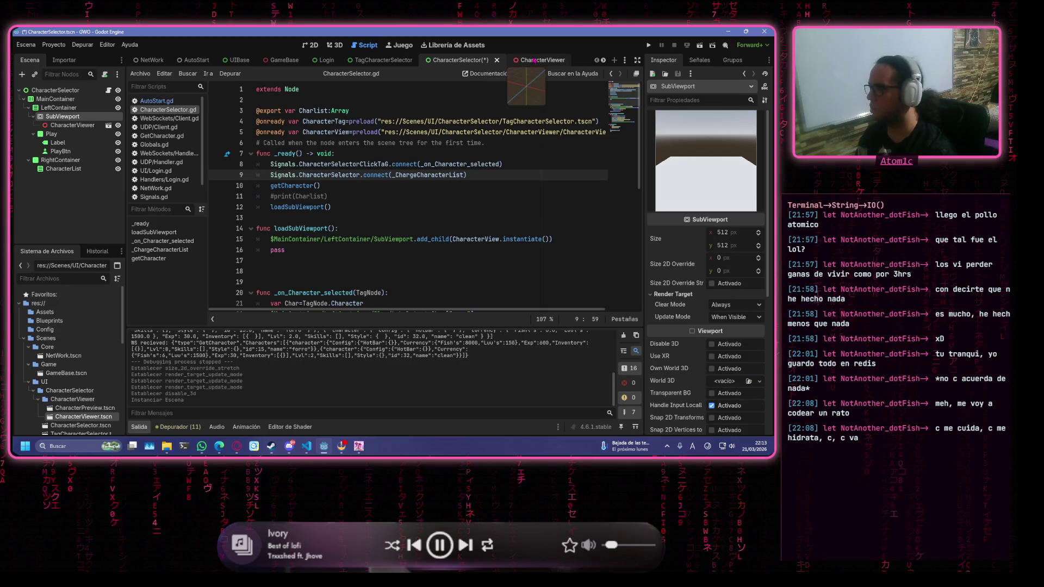
mouse_move(552, 239)
left_mouse_down()
mouse_move(257, 239)
mouse_move(284, 249)
mouse_move(241, 206)
left_mouse_up()
key("BackSpace")
key("BackSpace")
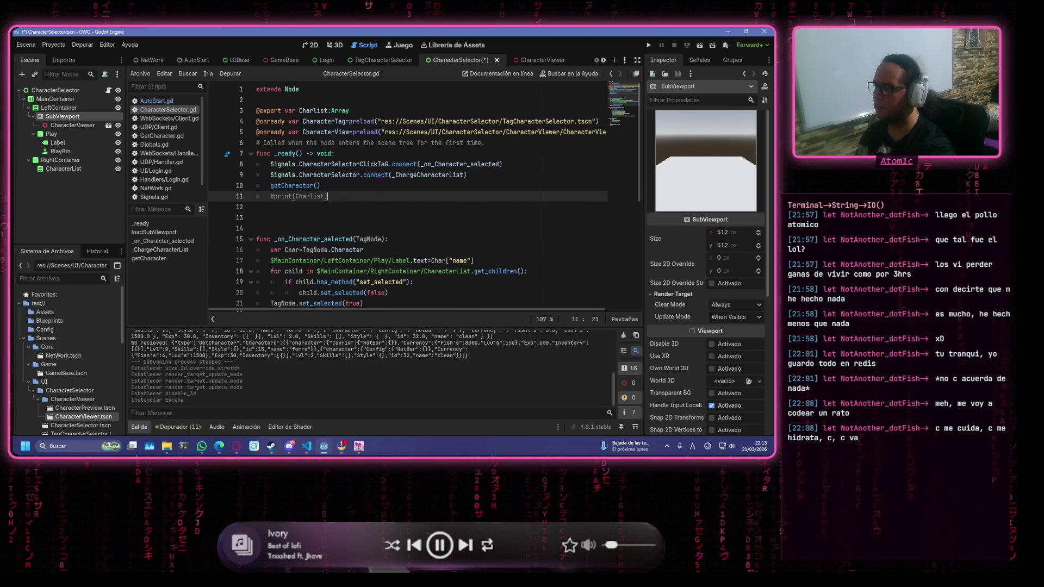
Step: Comment out the CharacterView preload line and save the script
left_click(256, 132)
key("ctrl+k")
key("ctrl+s")
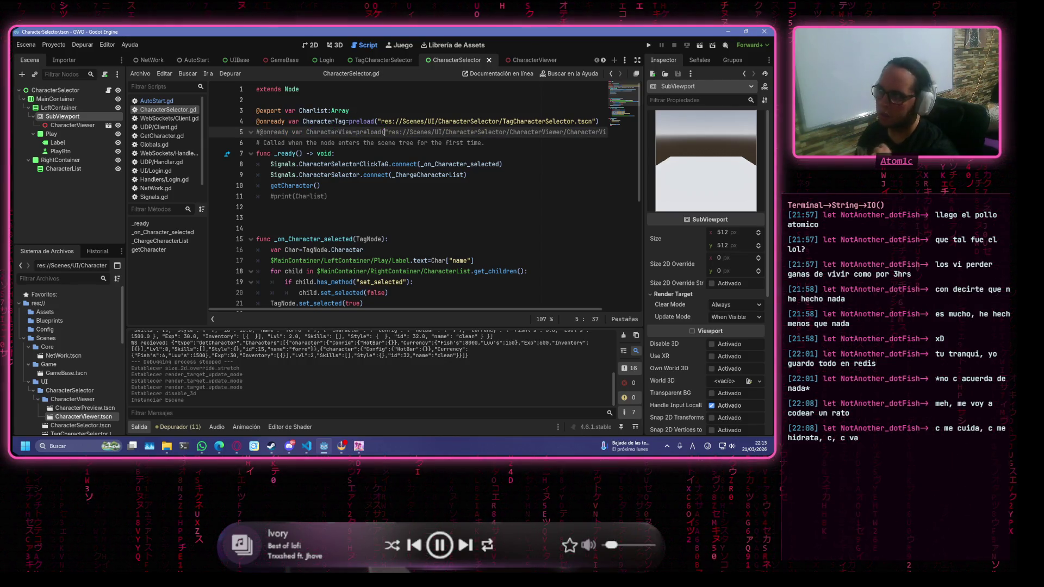
Step: Run the game, log in to reach character selection, then close it
left_click(648, 44)
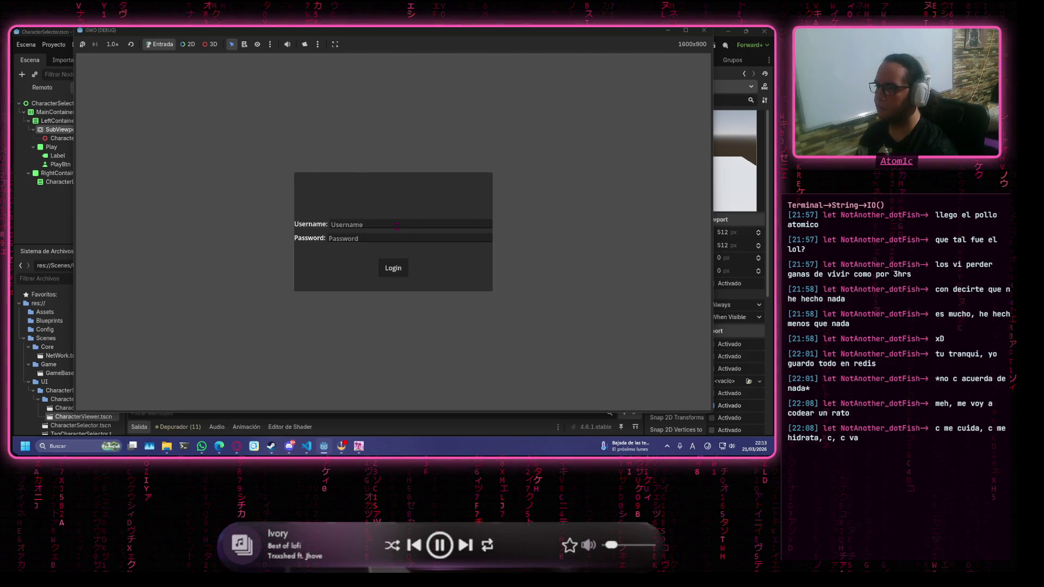
left_click(397, 224)
type("test")
key("Tab")
type("test")
left_click(393, 268)
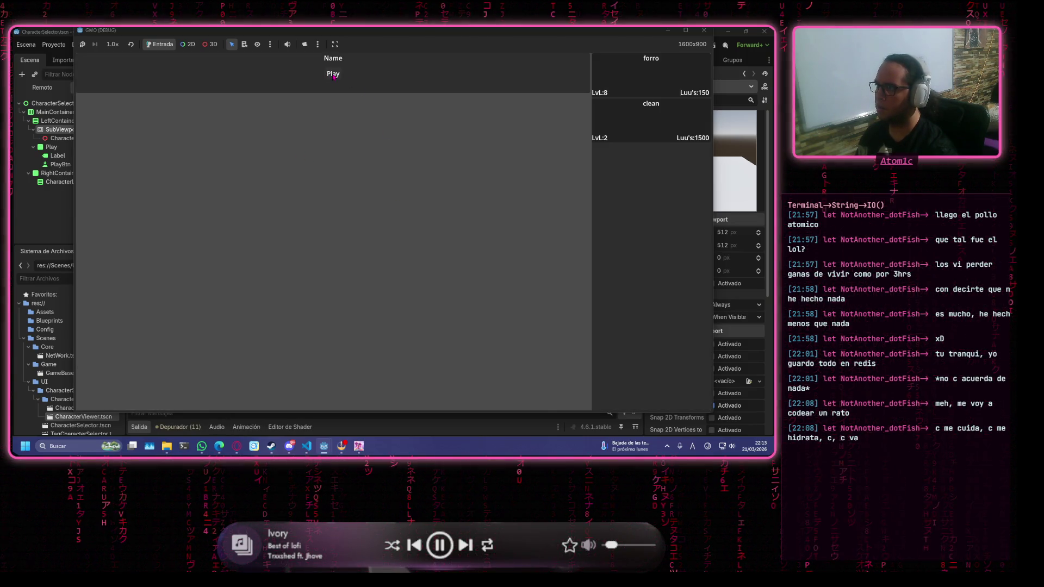
left_click(708, 32)
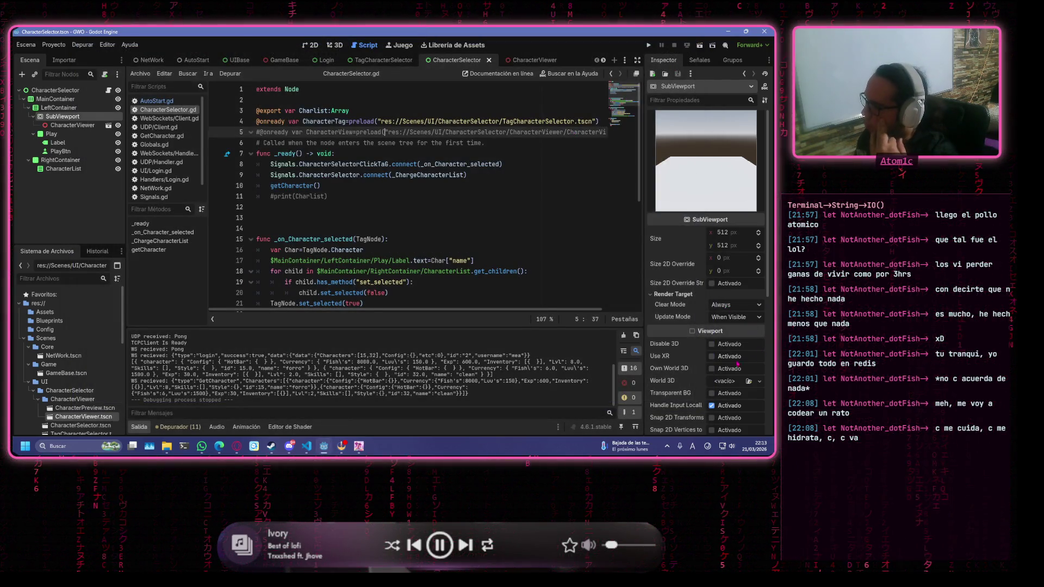
Step: Toggle the SubViewport's Disable 3D and Own World 3D settings in the Inspector
scroll(715, 335, "down", 2)
left_click(717, 306)
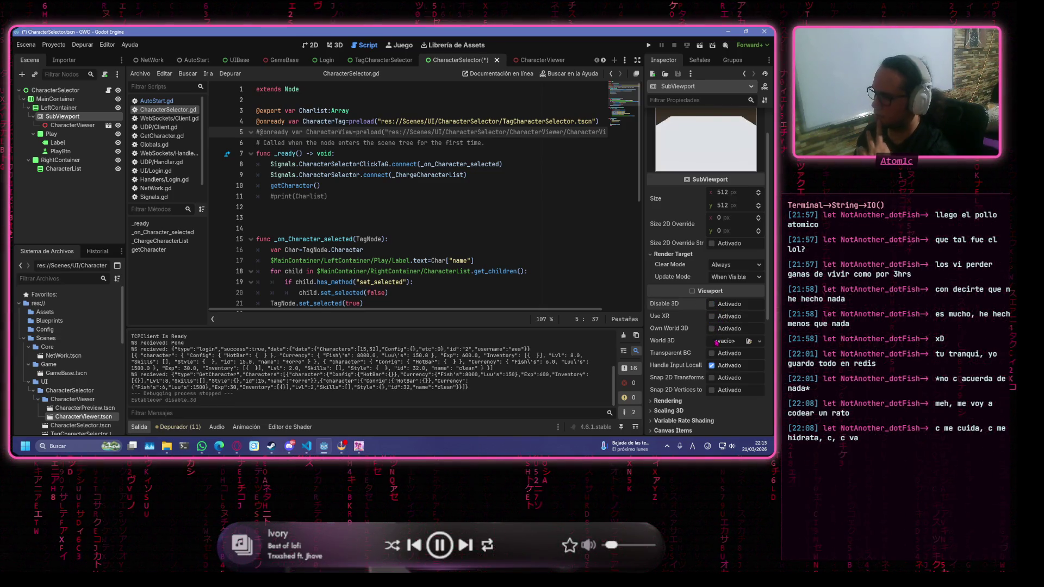
left_click(712, 329)
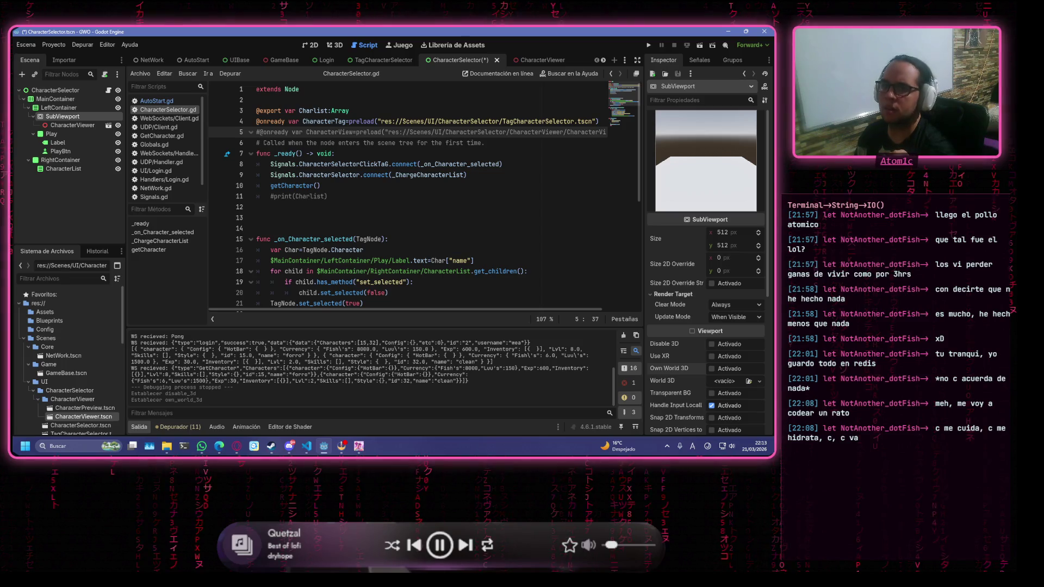
right_click(61, 109)
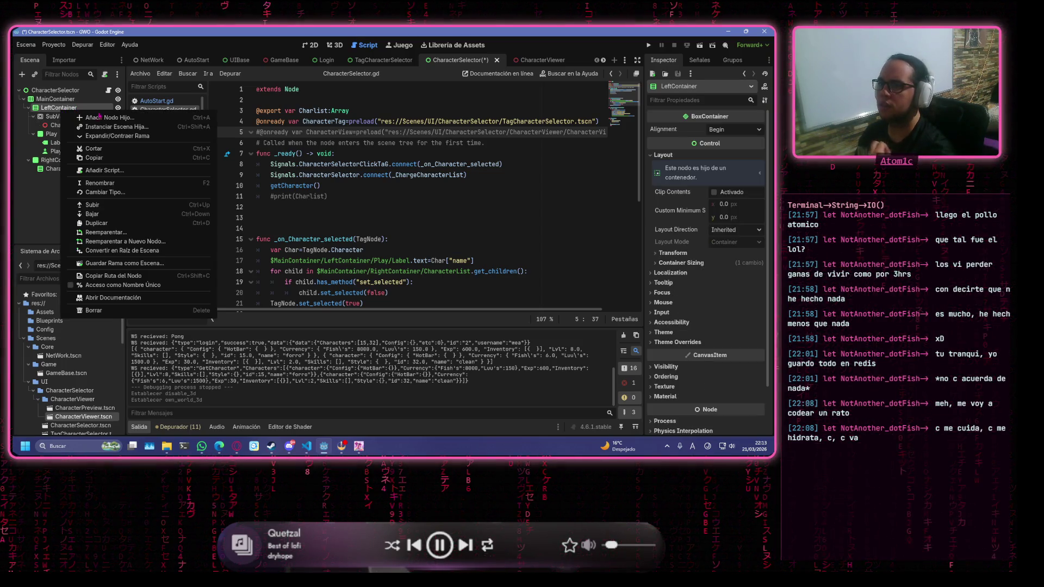
Step: Add a Panel child under LeftContainer and move the SubViewport into it
left_click(99, 117)
type("Su")
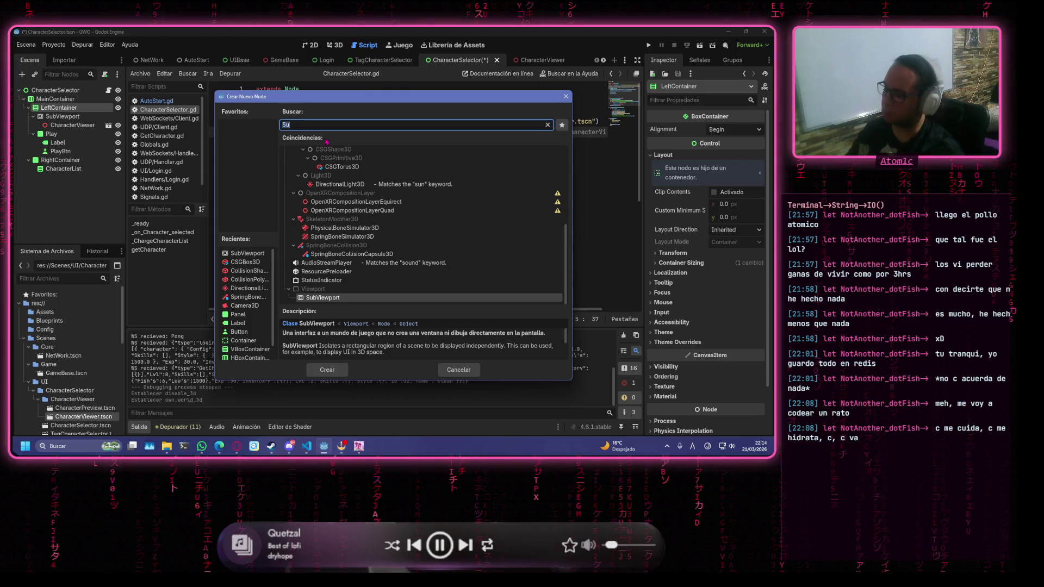
type("Panel")
key("Return")
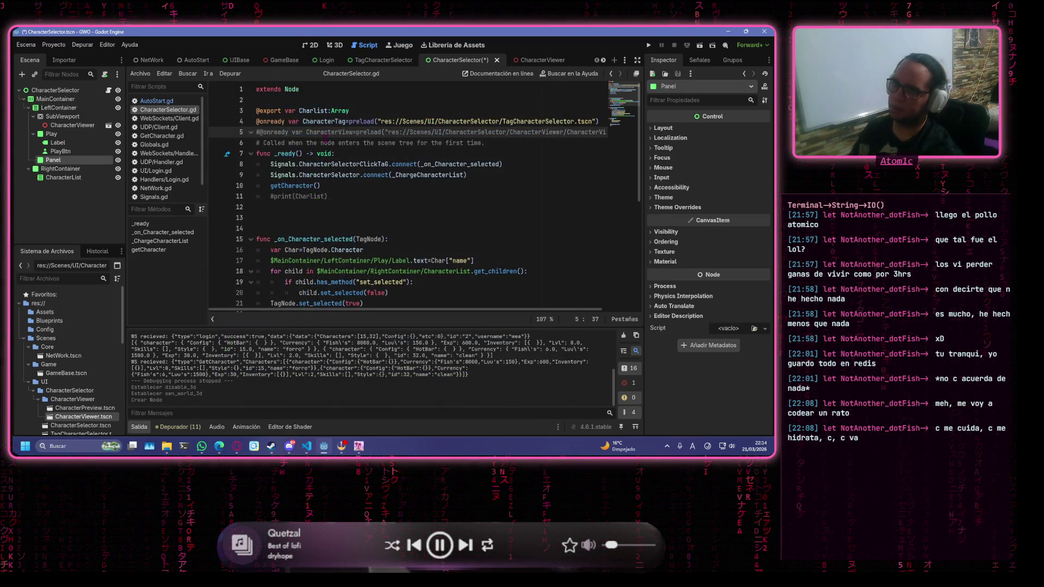
mouse_move(53, 160)
left_mouse_down()
mouse_move(47, 108)
mouse_move(58, 125)
mouse_move(53, 118)
left_mouse_up()
Step: Rename the Panel to CharacterView, save the scene, and run the project
left_click(55, 116)
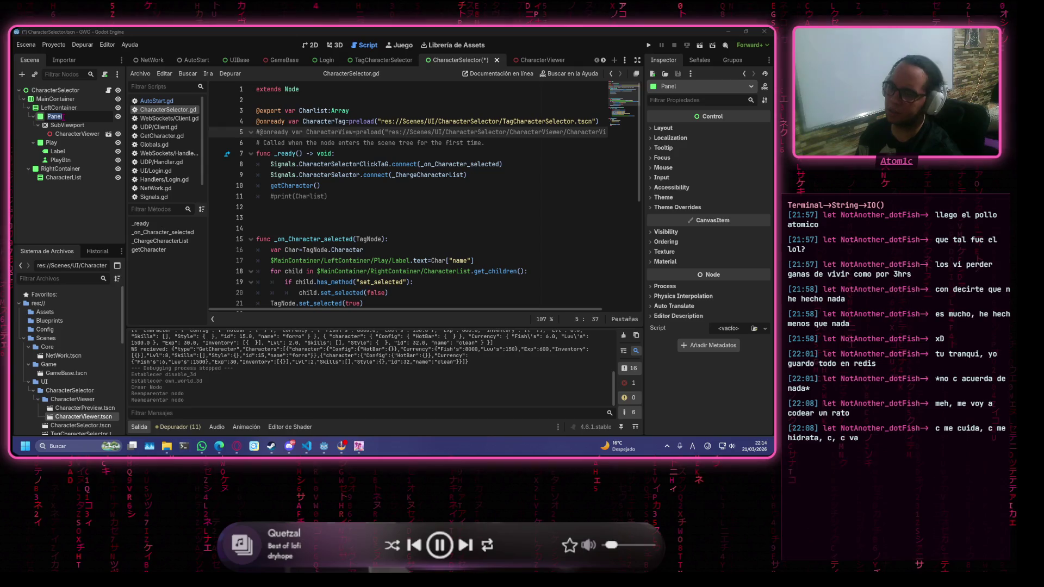
type("haracter")
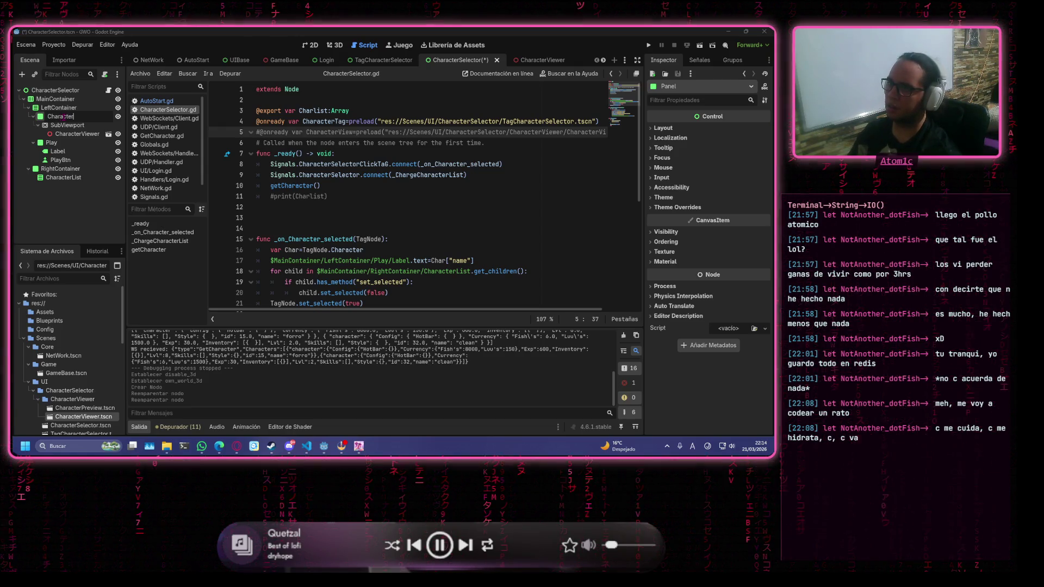
type("View")
key("BackSpace")
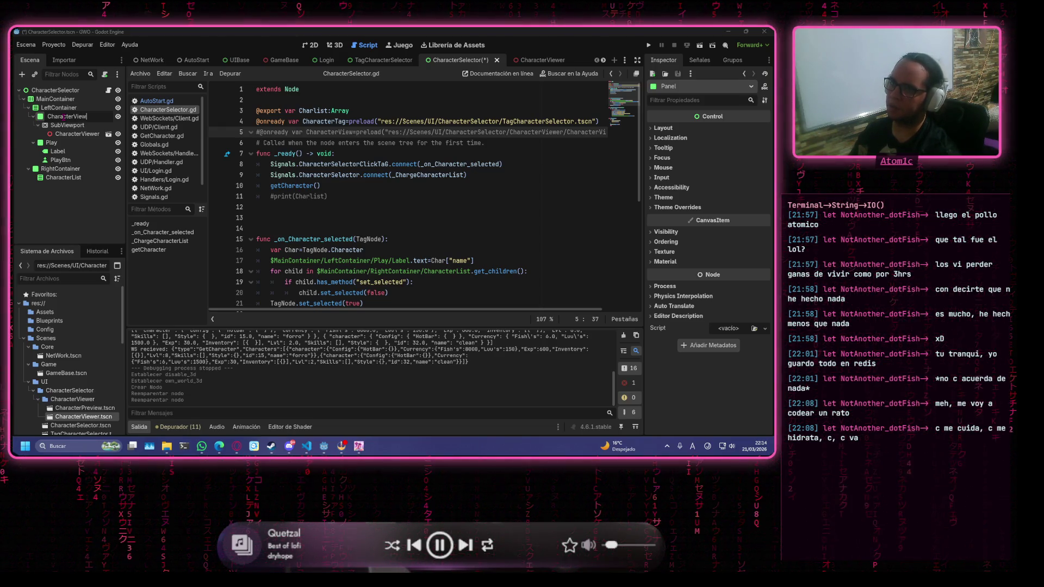
type("w")
key("Return")
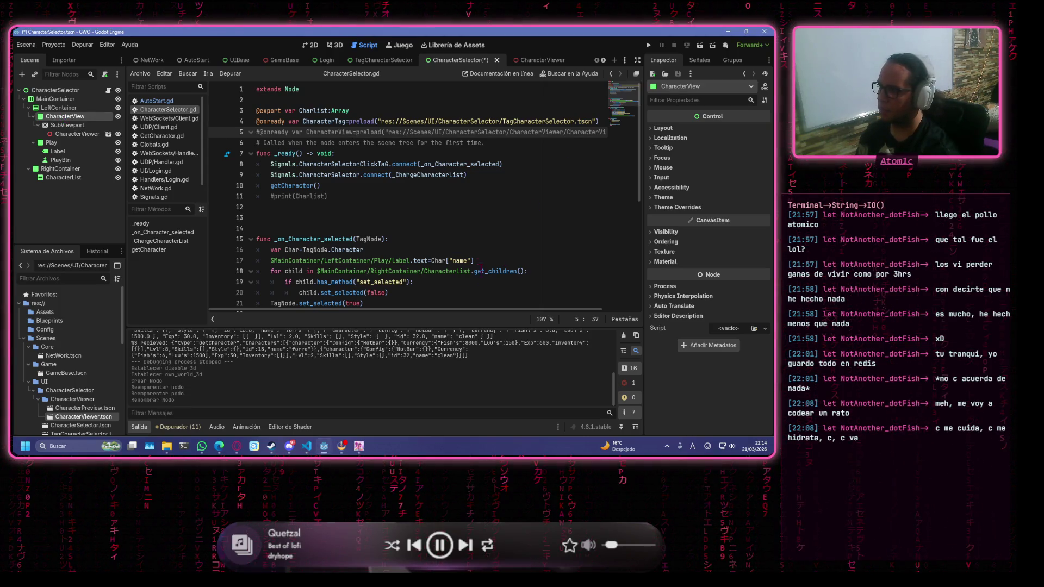
left_click(326, 185)
key("ctrl+s")
key("F5")
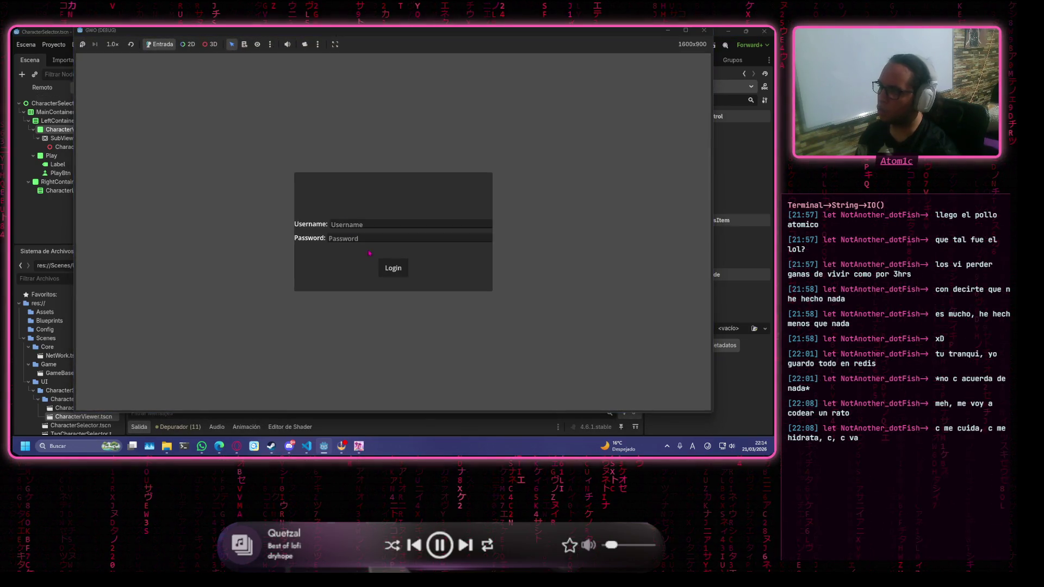
Step: Log into the running game, then stop it with F8
type("test")
key("Tab")
type("test")
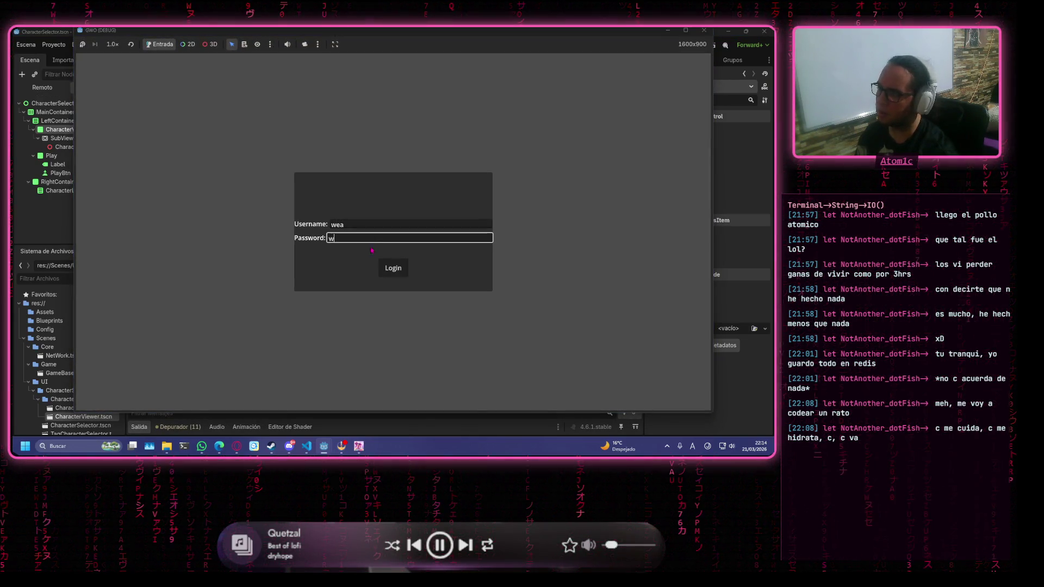
left_click(403, 275)
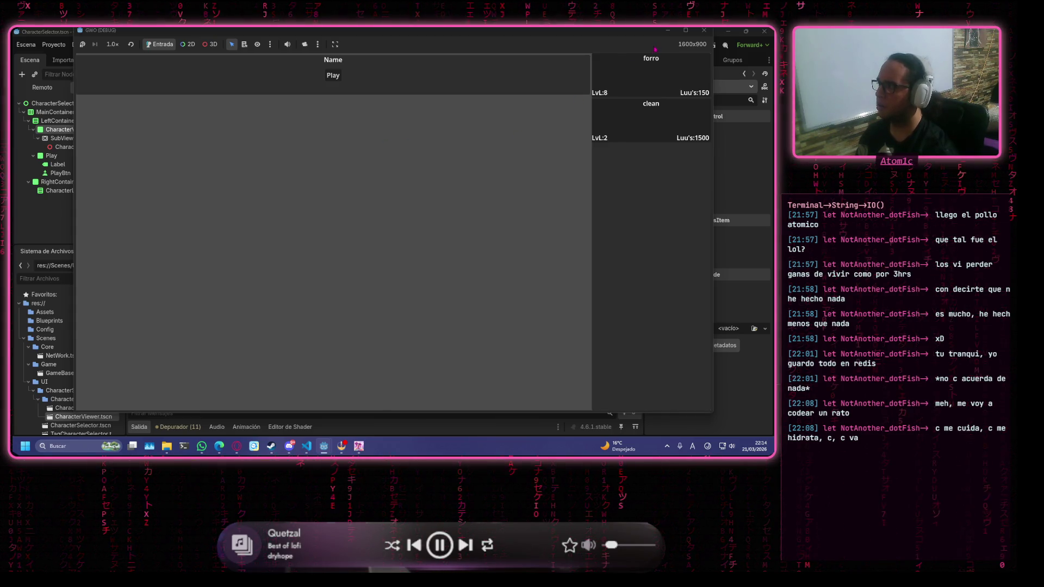
key("F8")
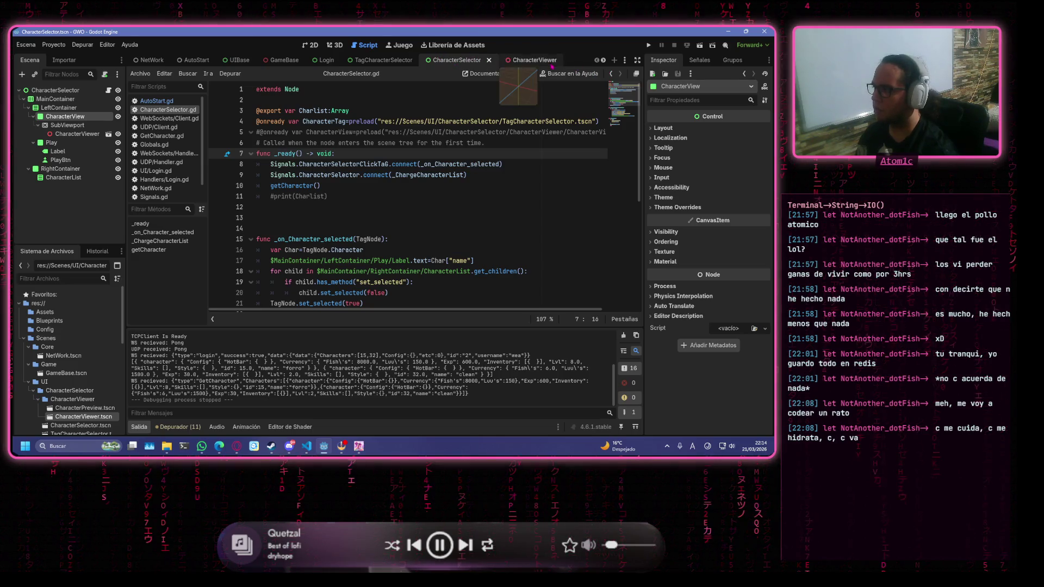
Step: Set CharacterView's vertical container sizing to Fill with Expandir enabled
key("ctrl+F1")
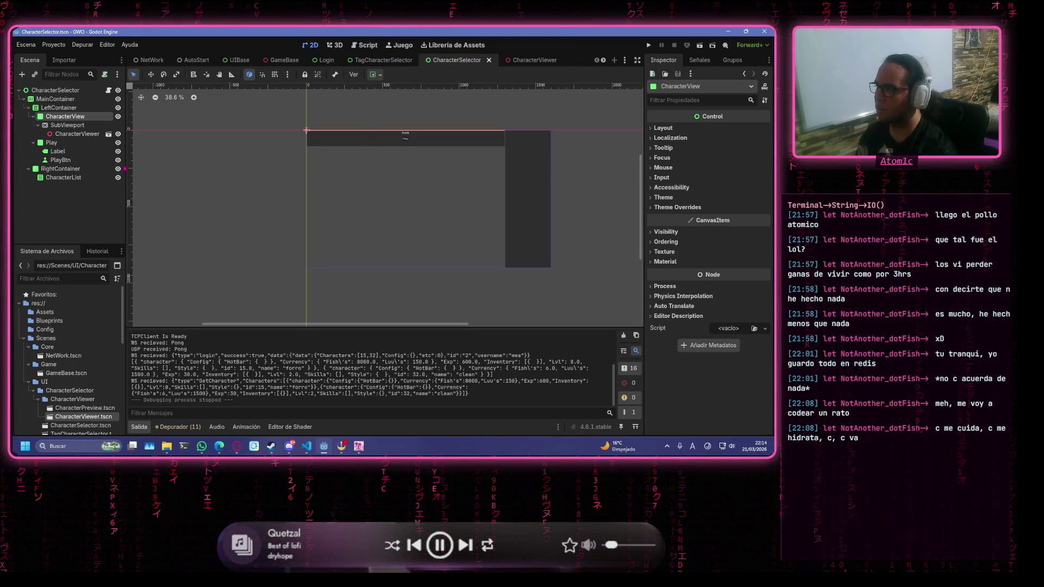
left_click(375, 74)
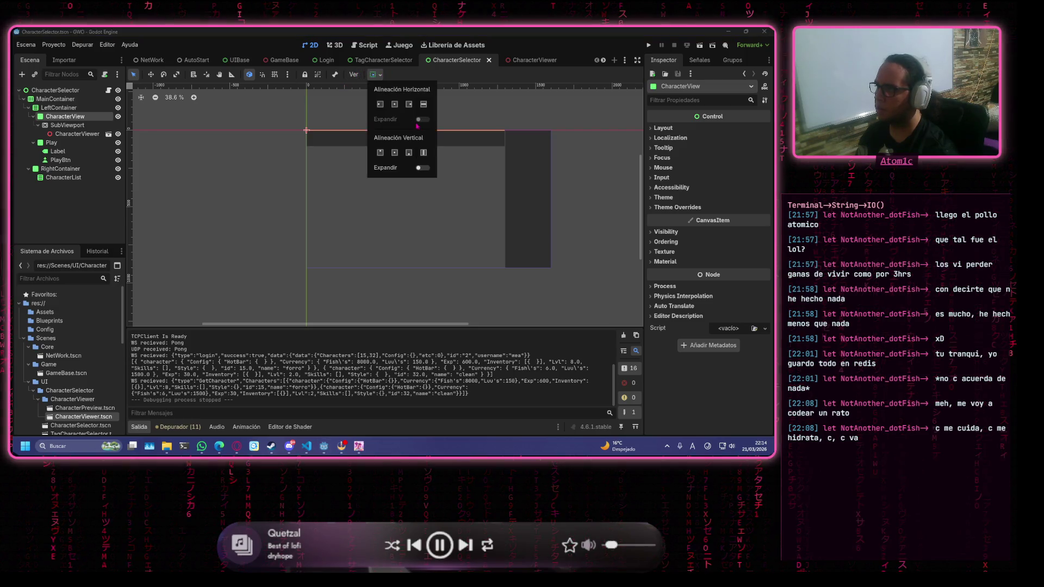
left_click(424, 154)
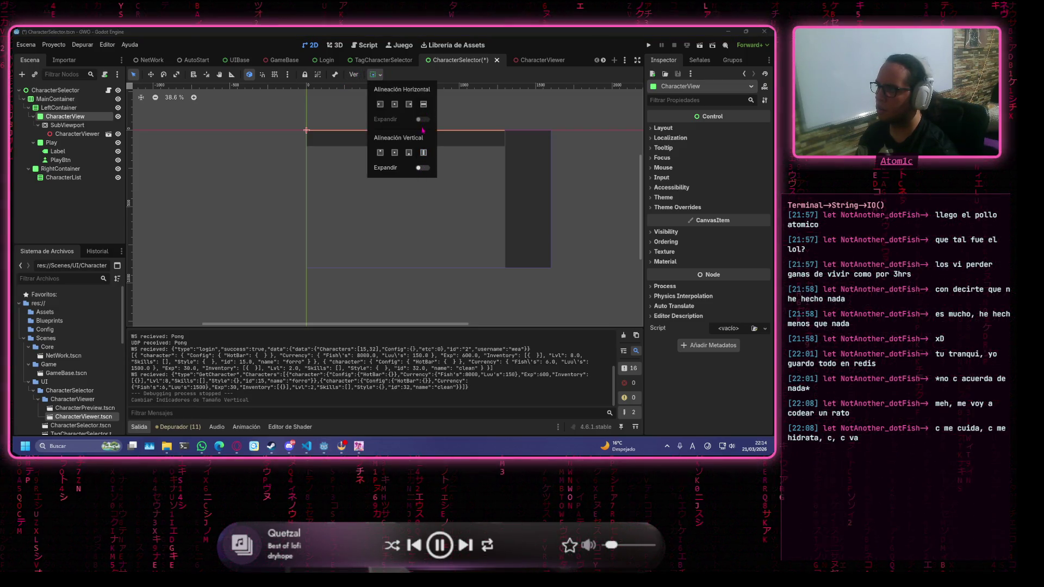
left_click(423, 167)
left_click(574, 121)
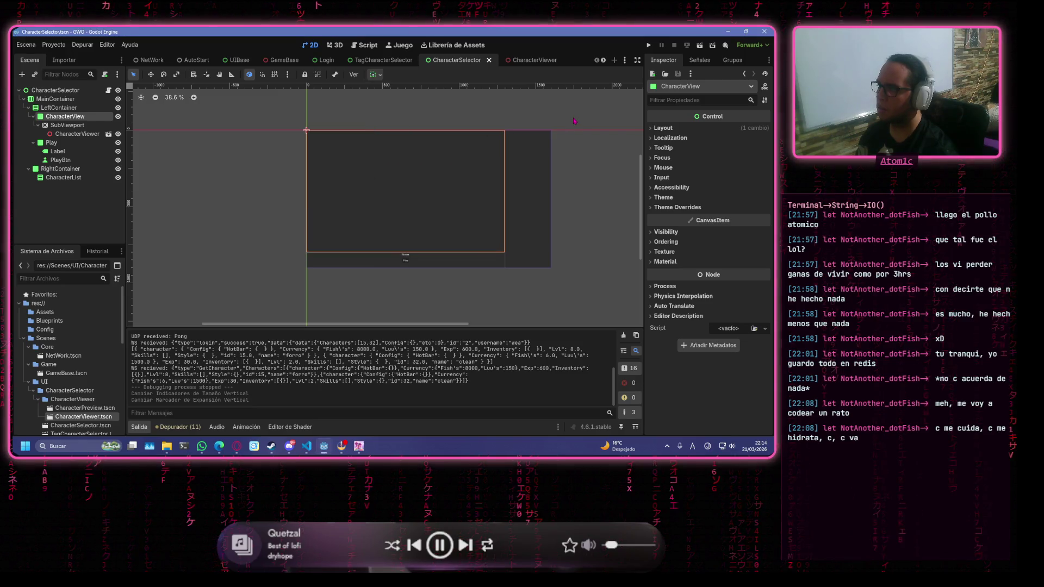
Step: Run the game, log in, pick the clean character, close it, and select SubViewport
left_click(648, 44)
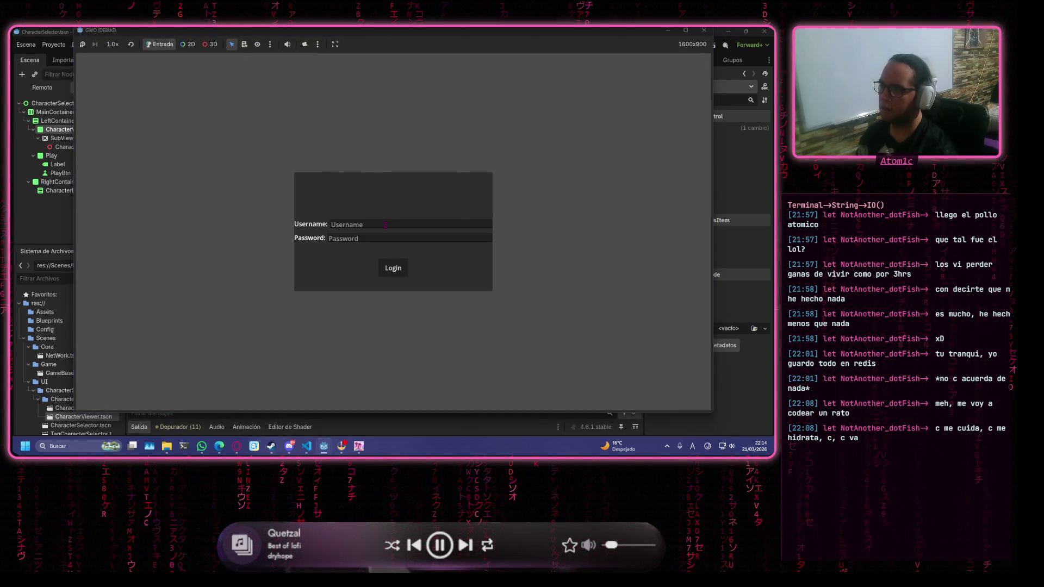
left_click(353, 224)
type("wea")
key("Tab")
type("wea")
left_click(405, 276)
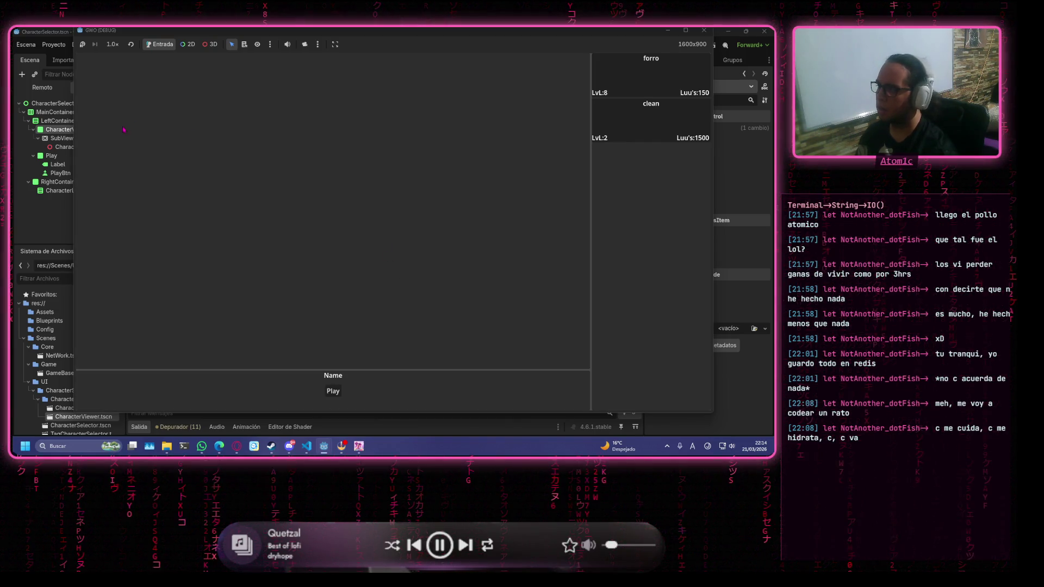
left_click(674, 120)
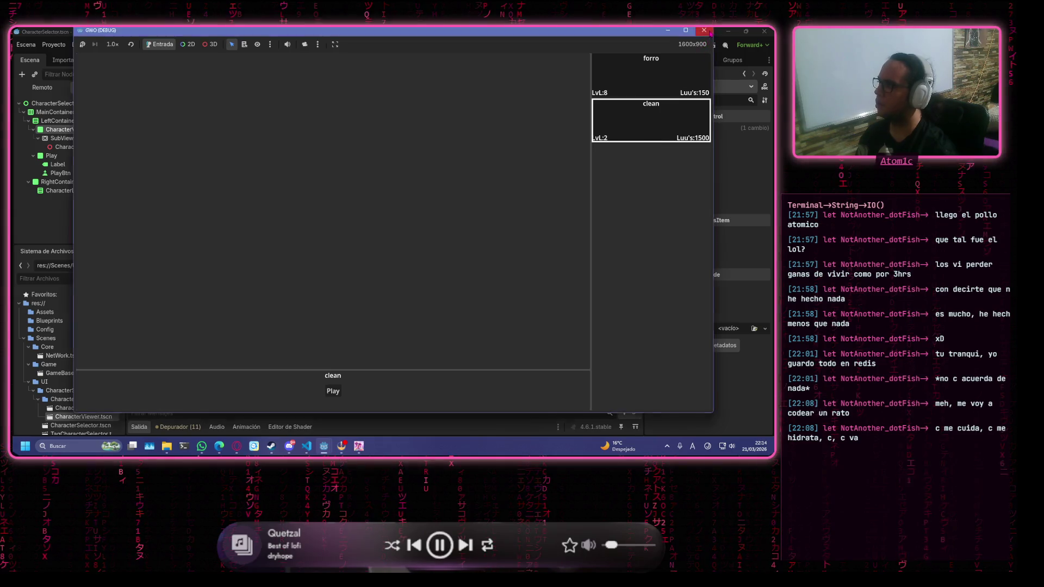
left_click(704, 30)
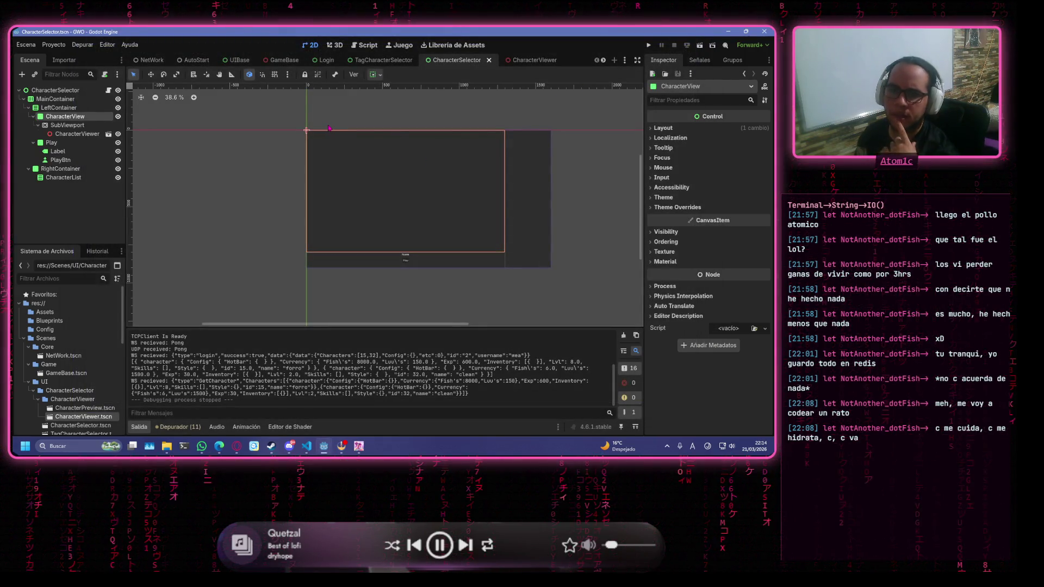
left_click(68, 125)
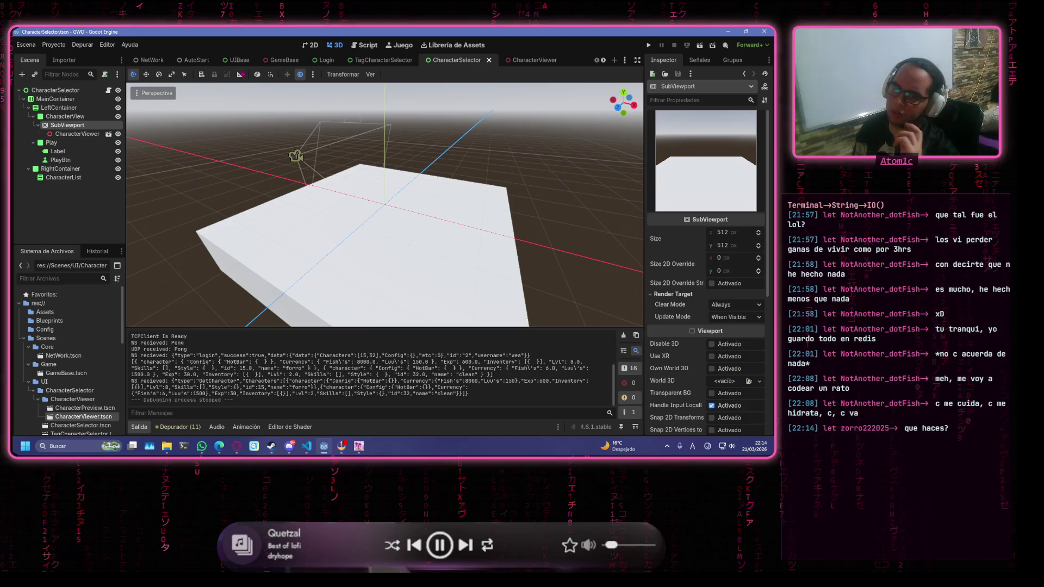
Step: Select the CharacterView node on the 2D canvas and run the project again
left_click(308, 45)
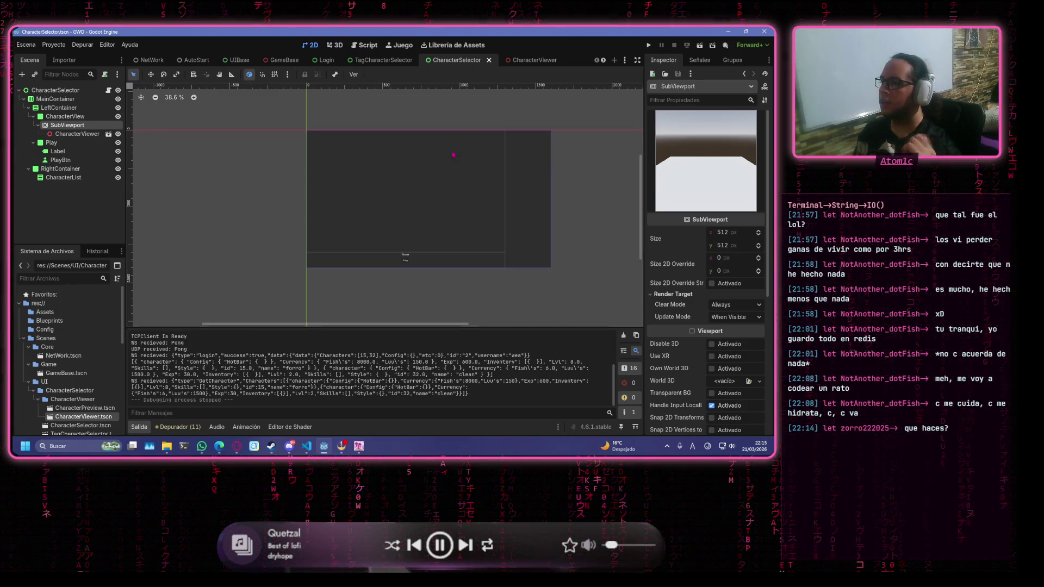
left_click(390, 185)
key("ctrl+z")
left_click(358, 223)
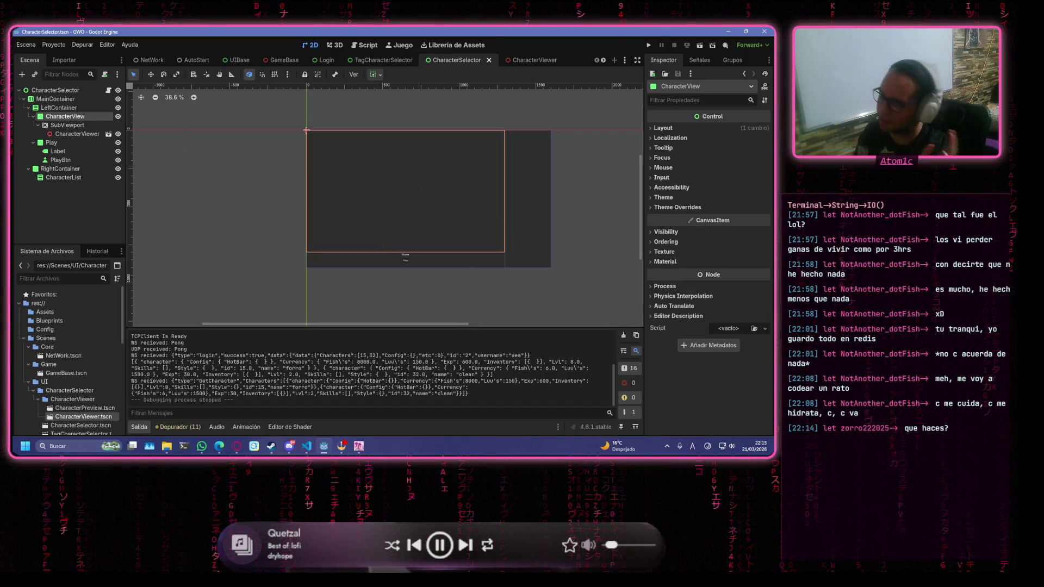
scroll(480, 163, "up", 7)
scroll(480, 163, "down", 8)
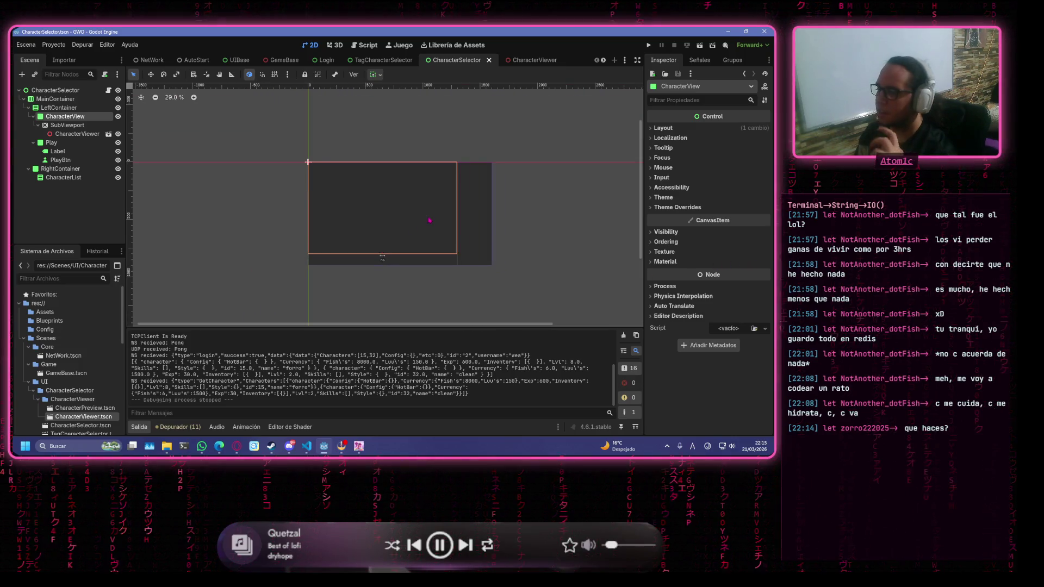
scroll(481, 163, "up", 3)
left_click(649, 45)
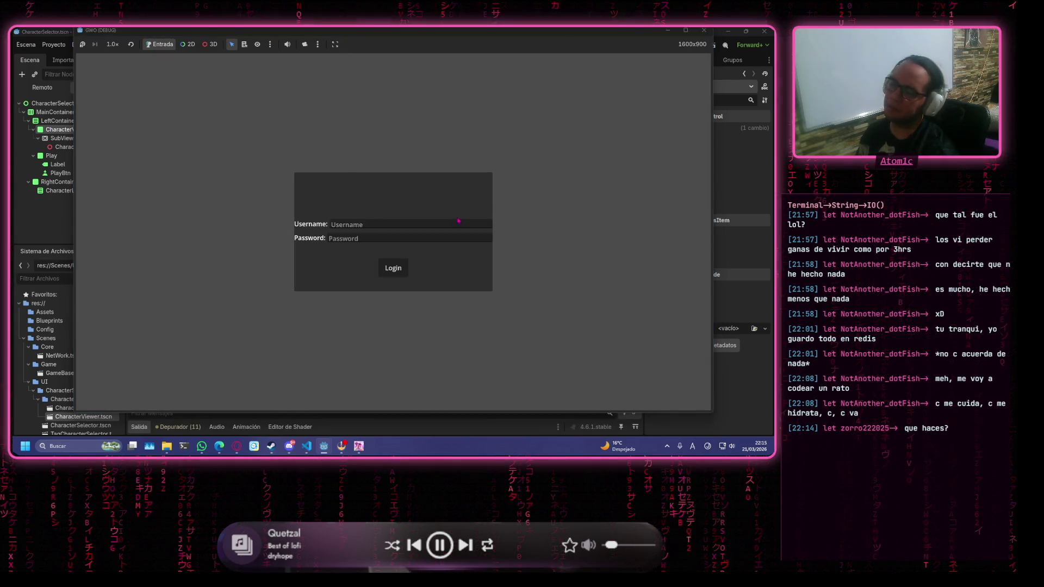
Step: Enter a username and password in the game's login form and log in
left_click(460, 222)
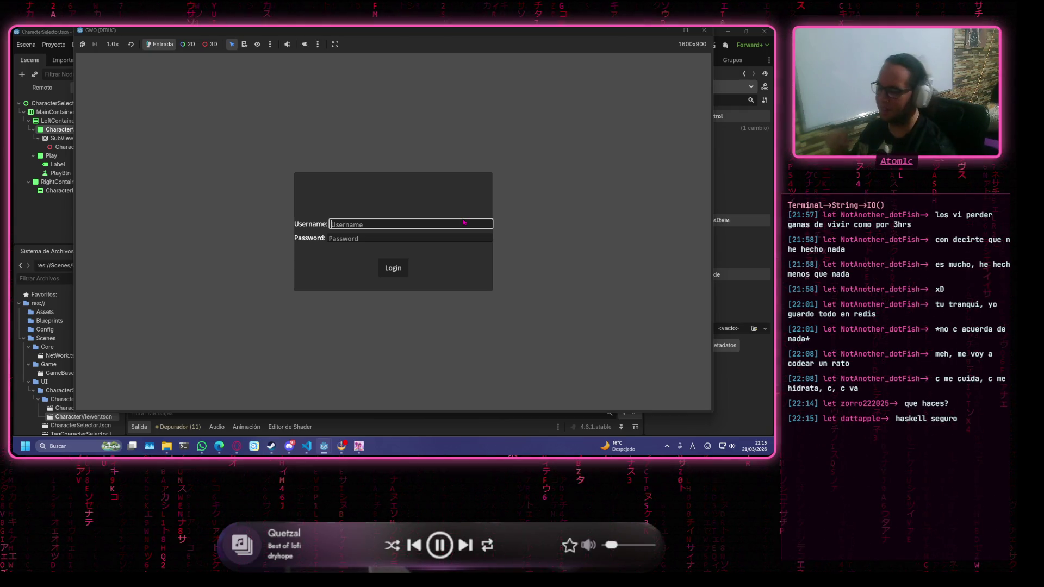
type("wea")
key("Tab")
type("123")
left_click(393, 268)
Step: Select the forro character, then clean, and stop the game
key("Down")
key("Down")
key("Up")
key("Down")
key("Up")
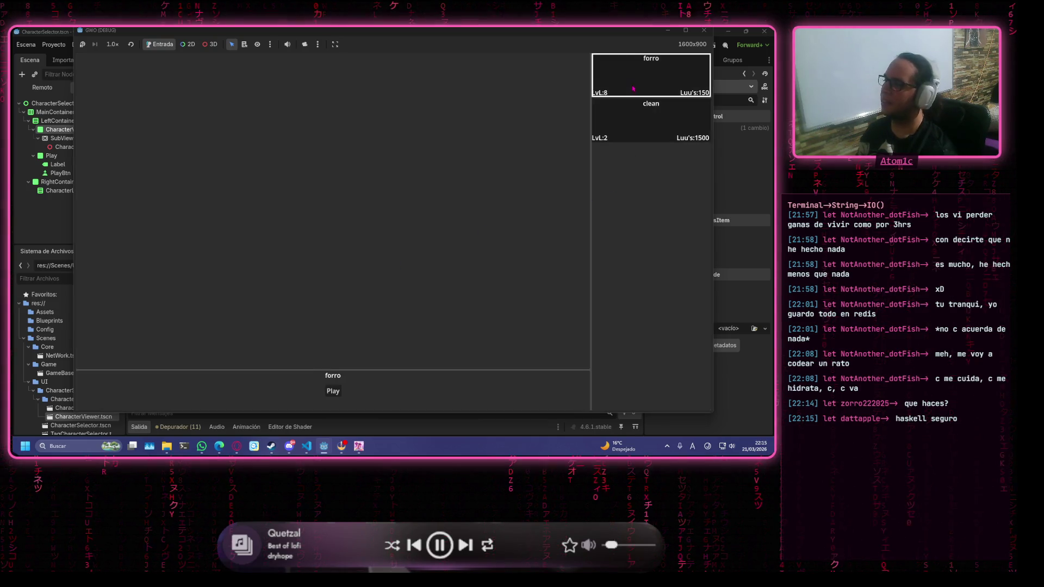
left_click(642, 113)
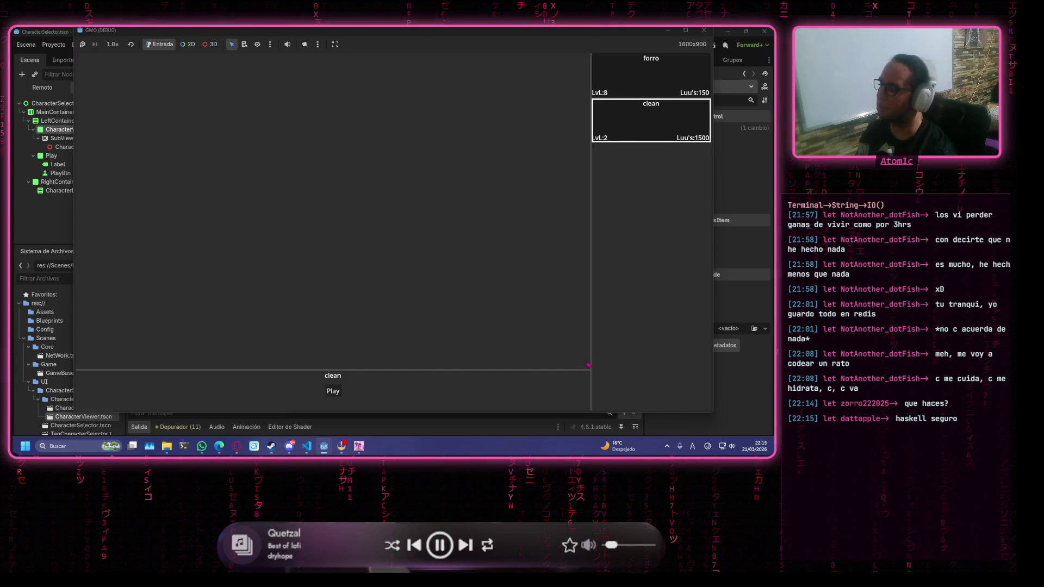
left_click(704, 30)
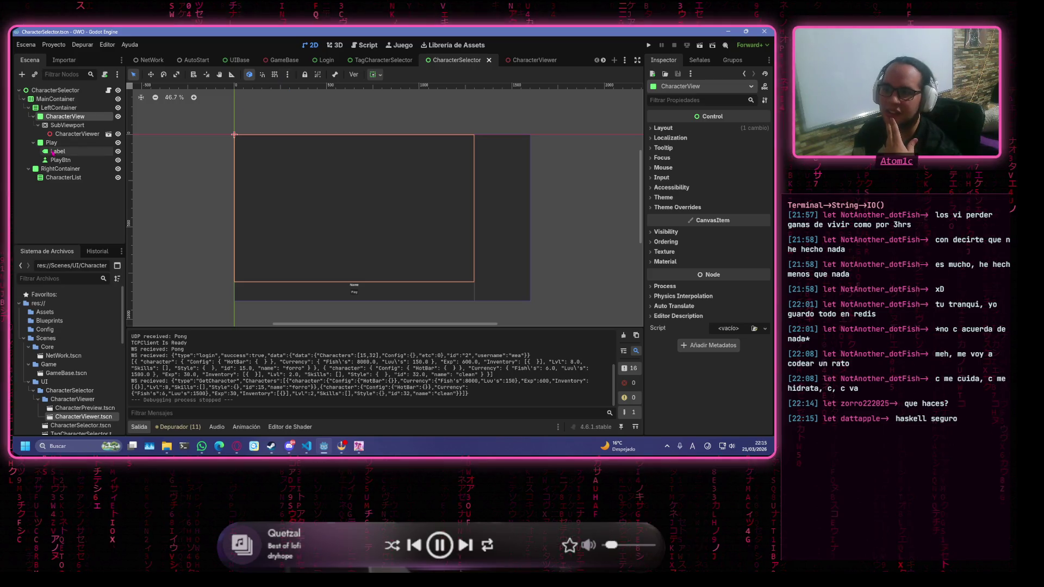
Step: Inspect the CharacterViewer node under SubViewport and open the CharacterViewer scene
left_click(82, 126)
left_click(86, 135)
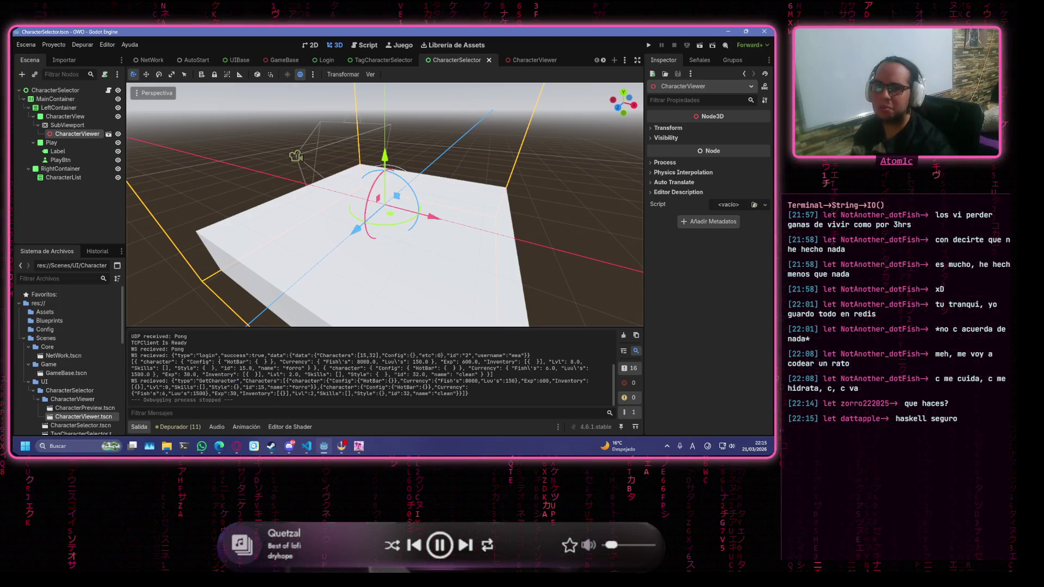
key("alt+Tab")
left_click(288, 187)
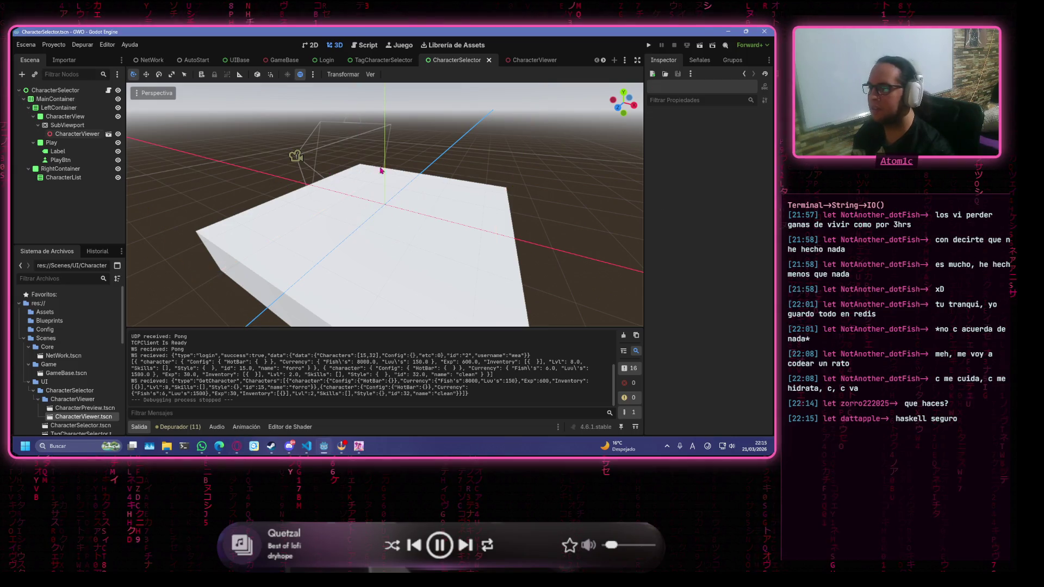
left_click(70, 135)
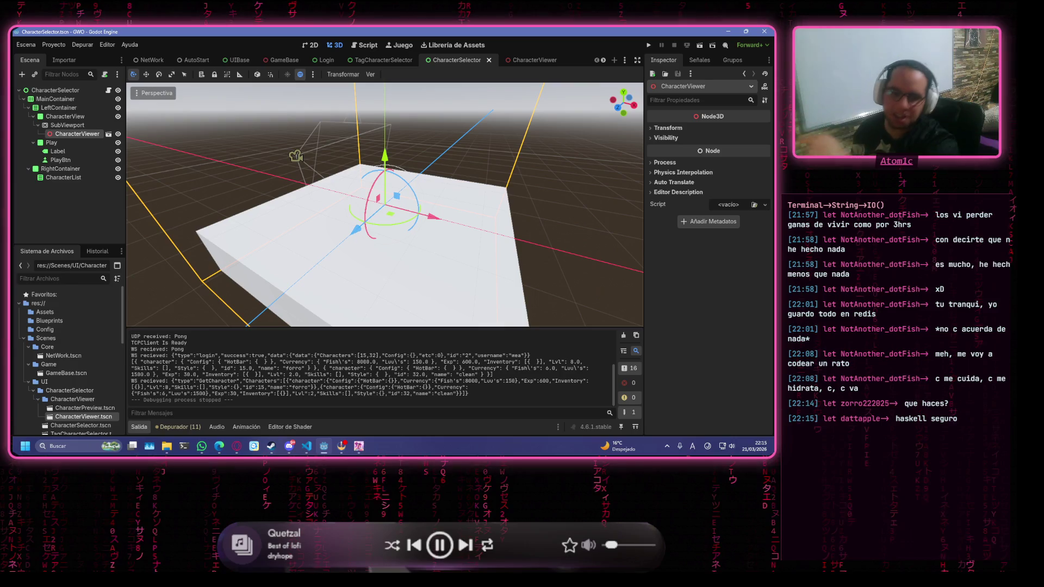
left_click(533, 60)
left_click(69, 132)
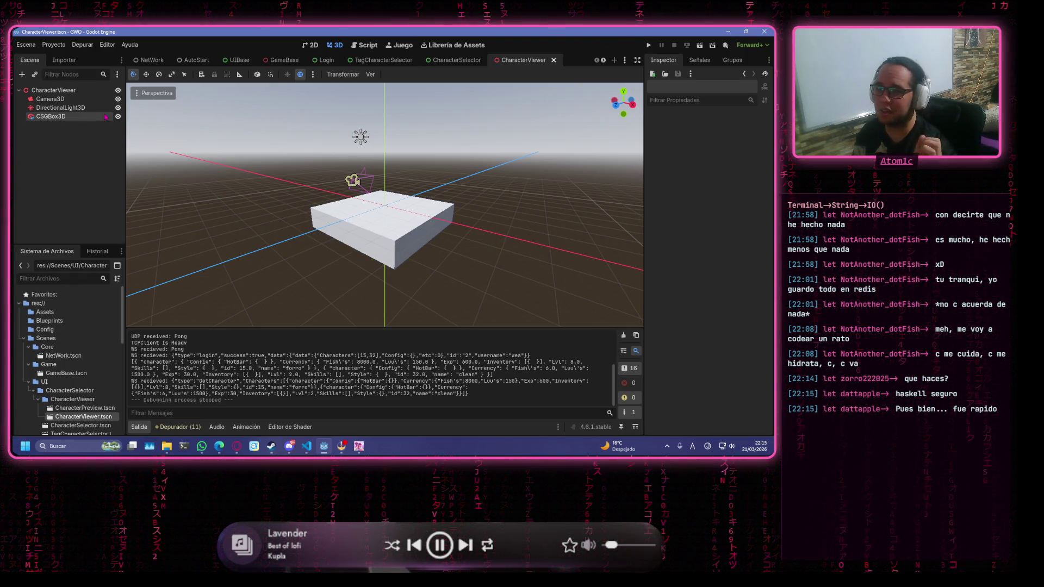
Step: Return to CharacterSelector and review the SubViewport's settings in the Inspector
left_click(445, 62)
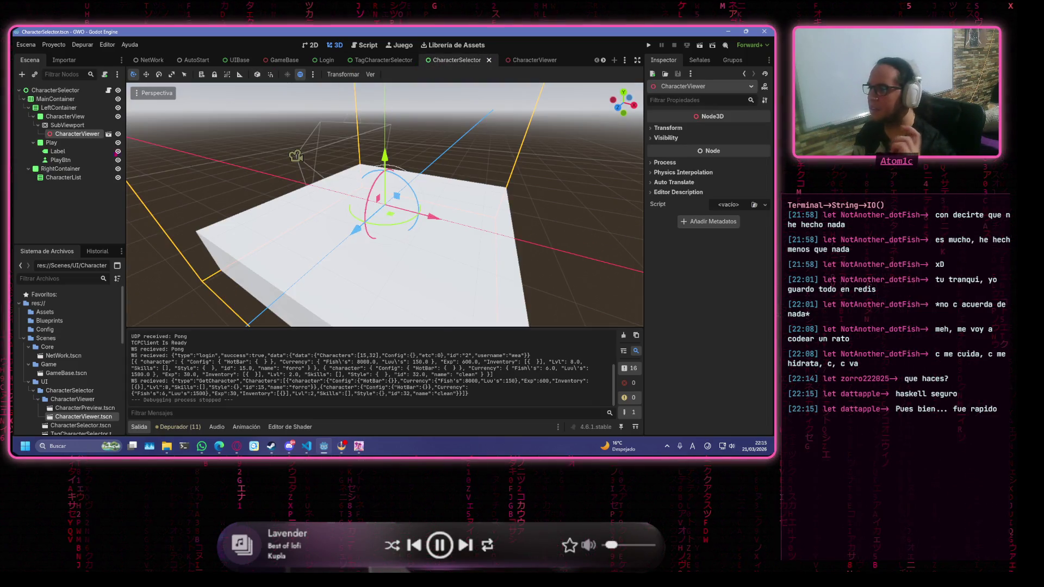
left_click(67, 125)
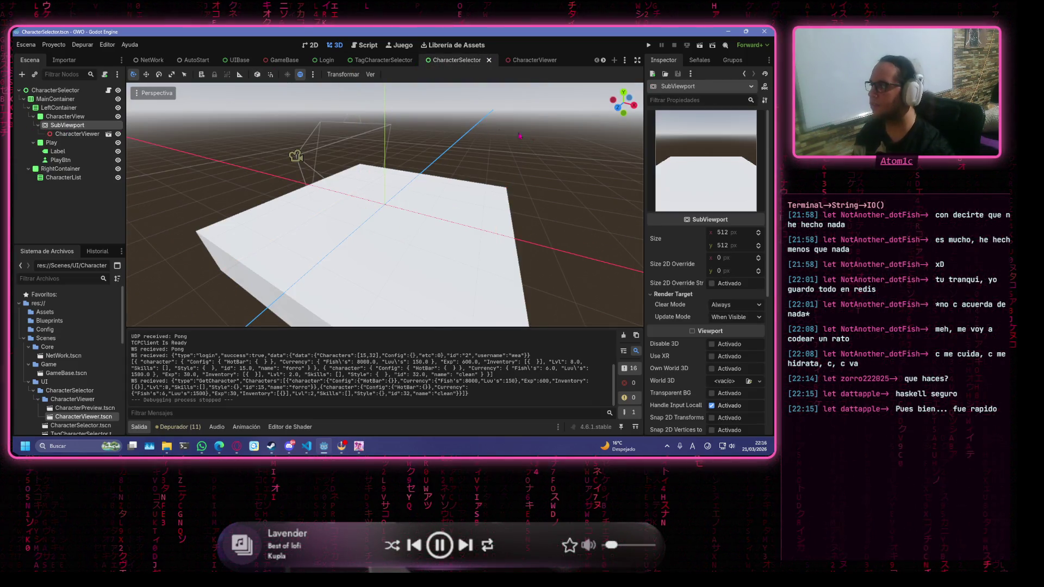
scroll(687, 251, "down", 3)
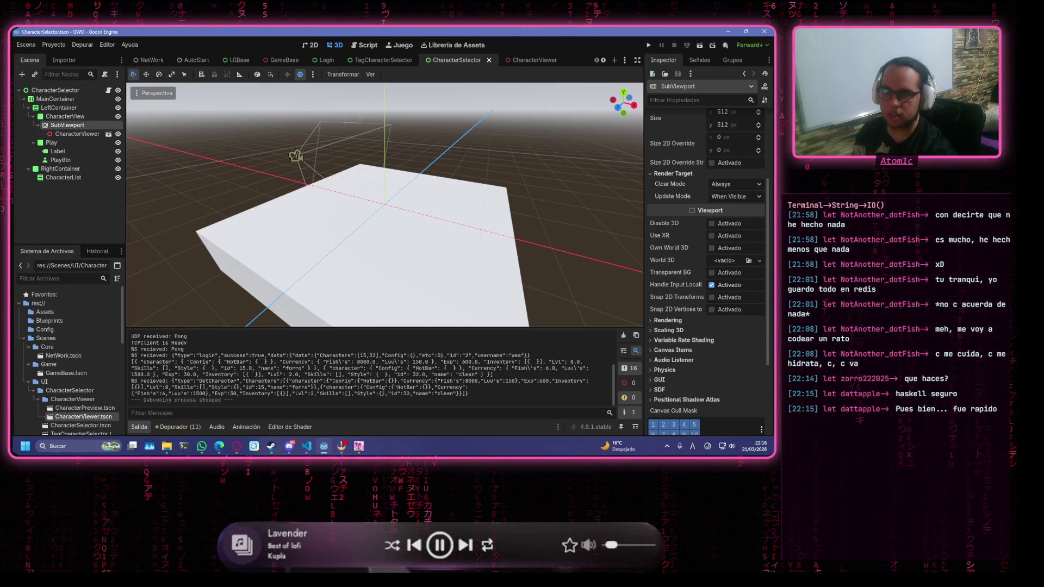
key("alt+Tab")
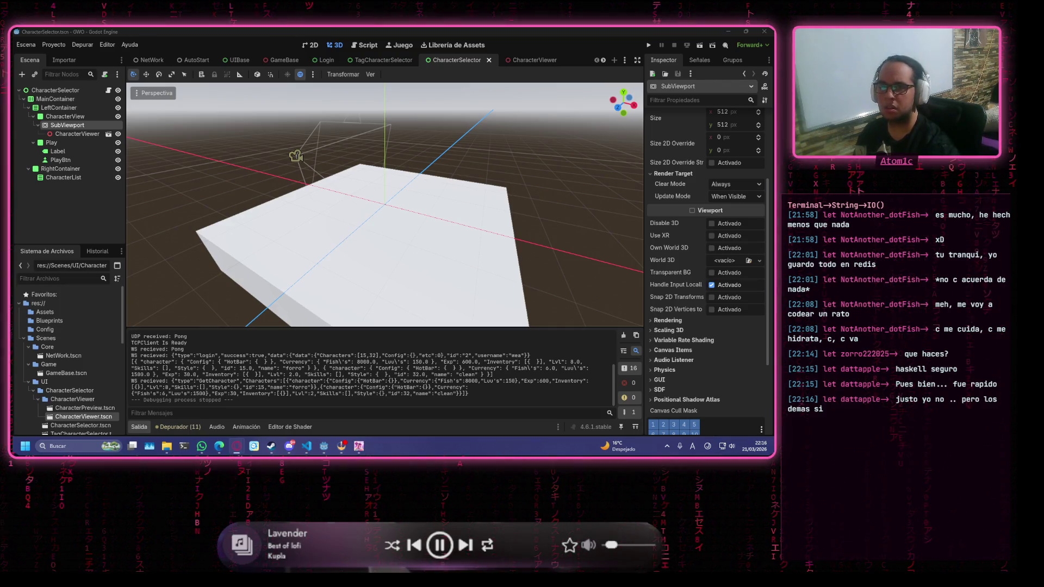
left_click(77, 134)
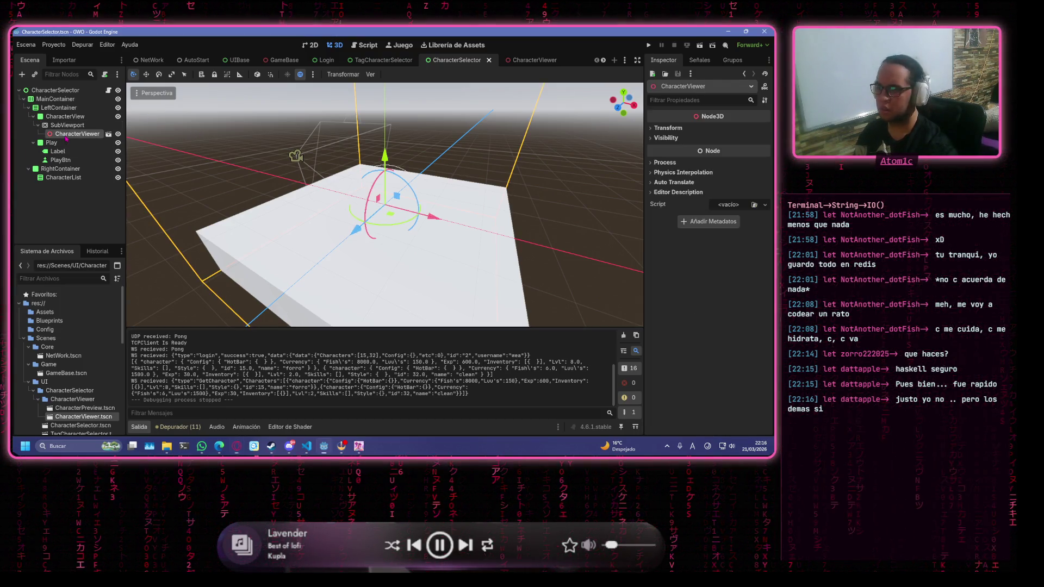
left_click(668, 127)
left_click(668, 128)
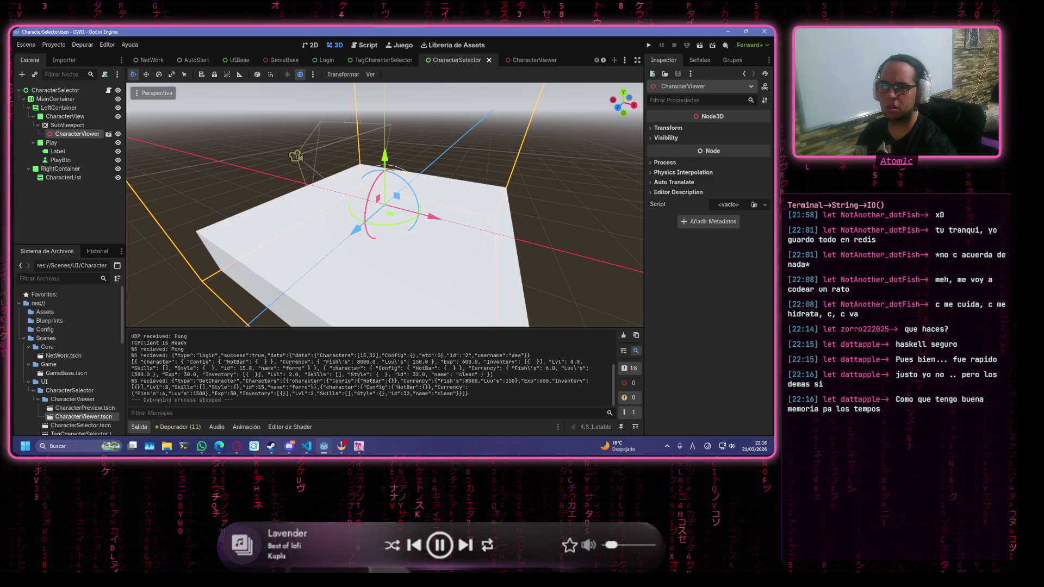
key("alt+Tab")
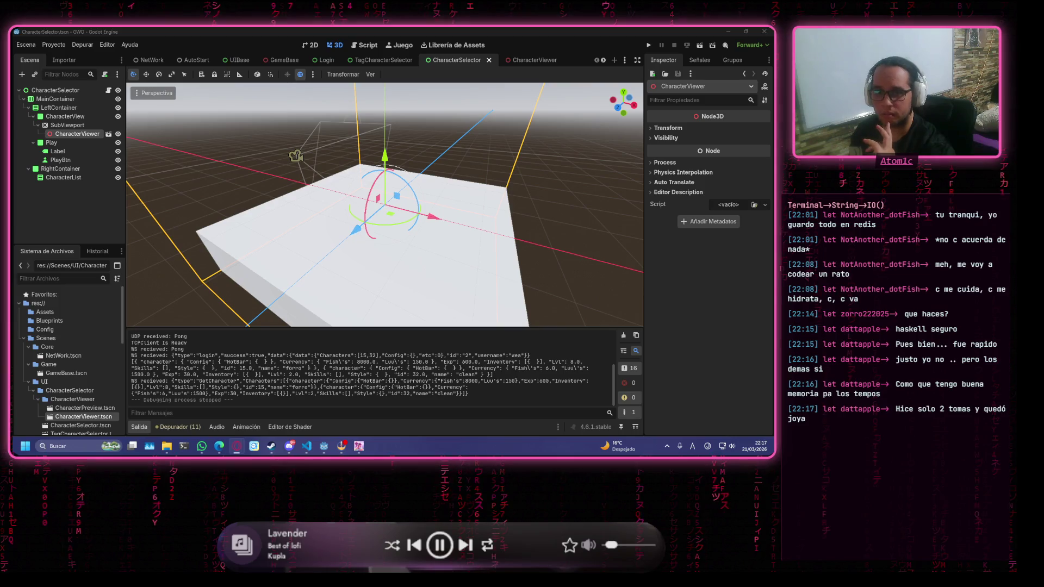
Step: Add a SubViewportContainer child under CharacterView, then delete it again
right_click(80, 117)
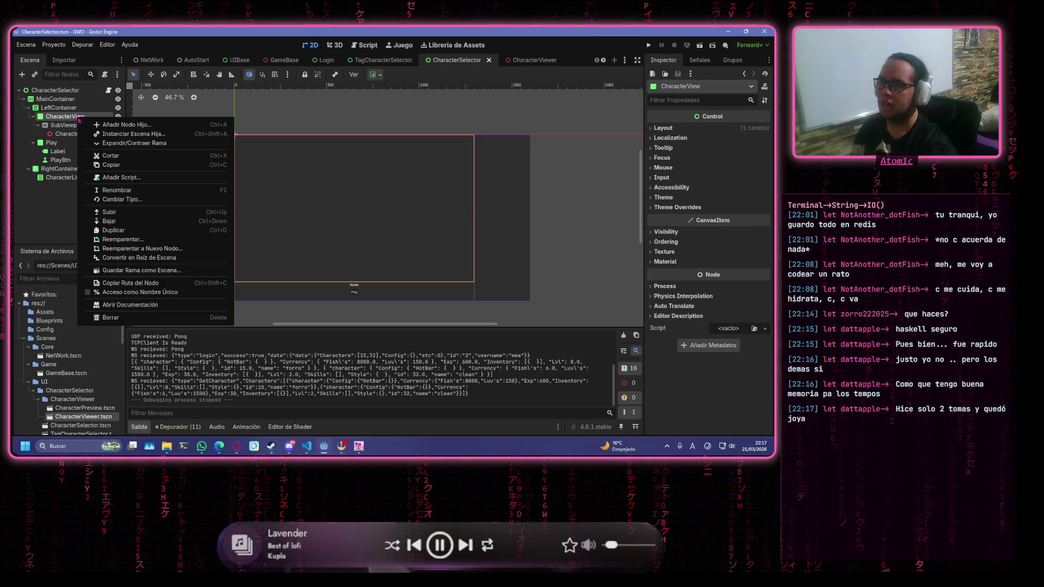
left_click(123, 126)
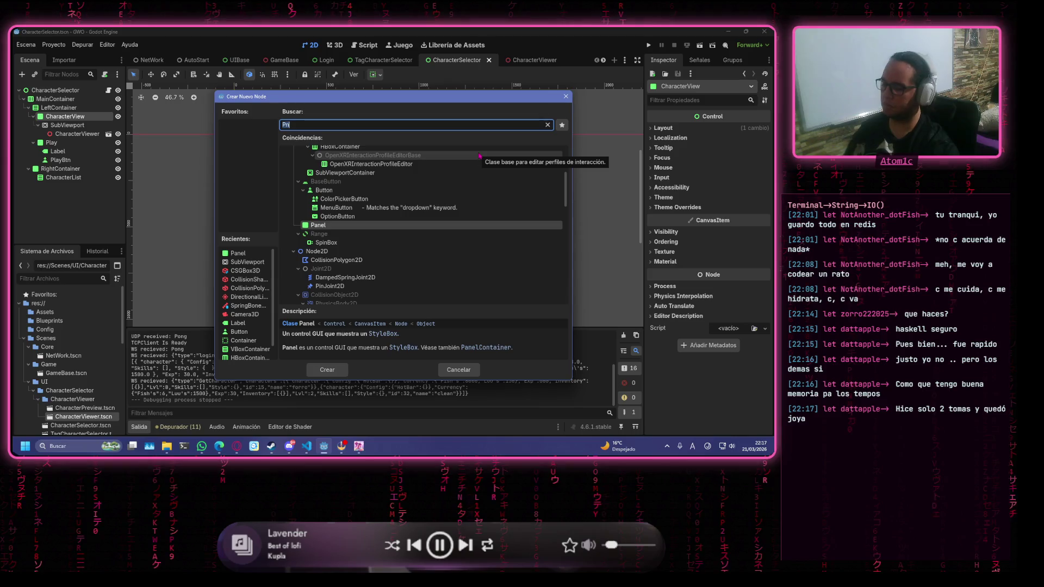
type("sub")
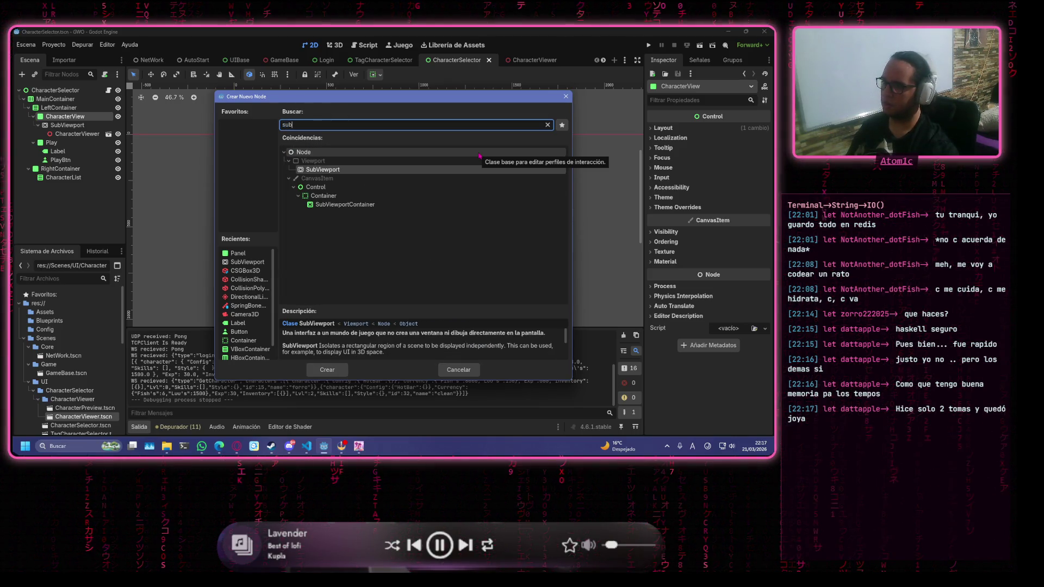
double_click(410, 205)
mouse_move(76, 143)
left_mouse_down()
mouse_move(60, 121)
mouse_move(77, 141)
left_mouse_up()
double_click(77, 143)
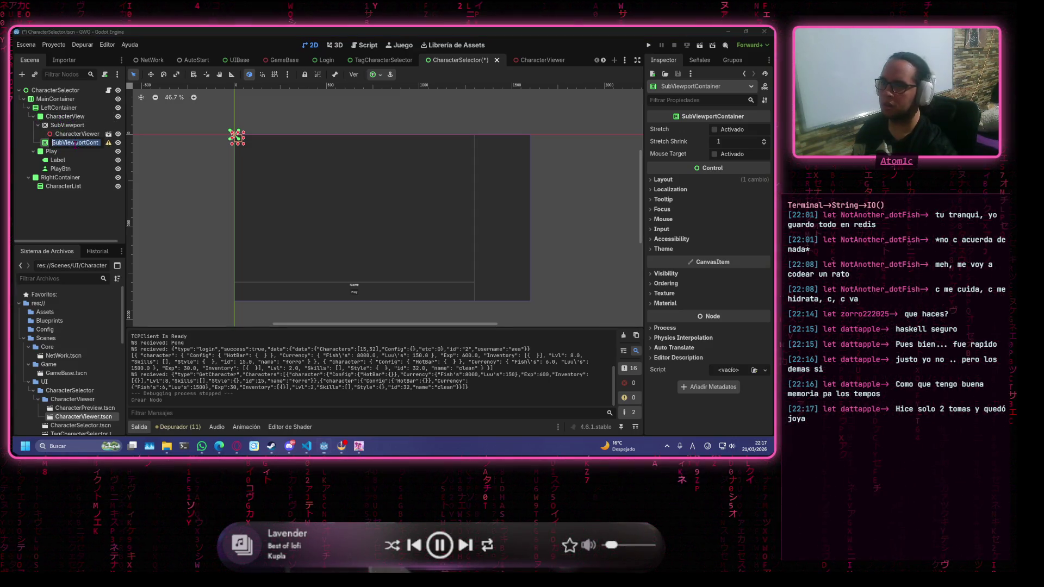
left_click(47, 147)
key("Delete")
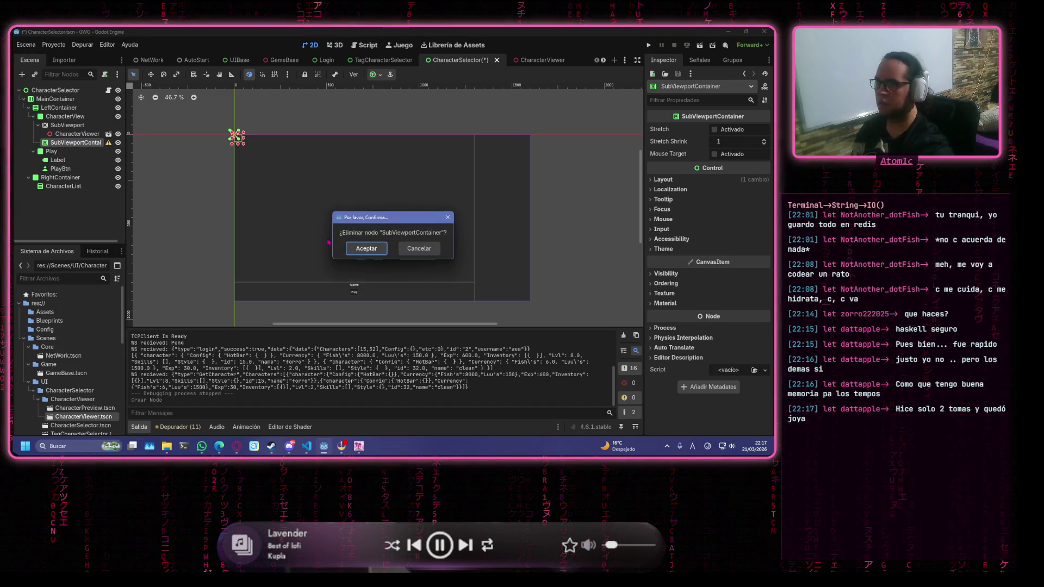
key("Return")
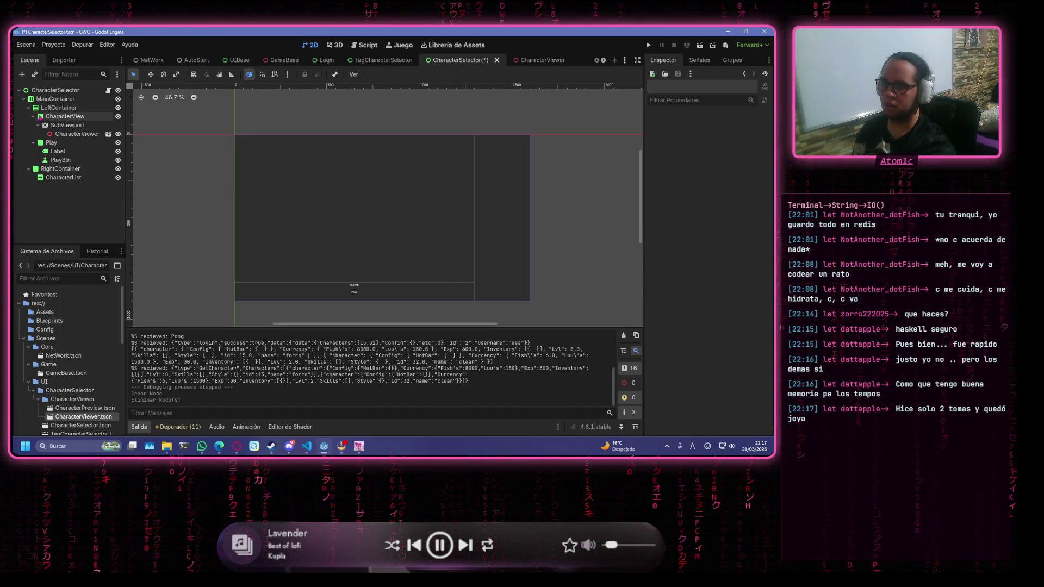
Step: Drag SubViewport under LeftContainer after Play and delete the CharacterView panel
right_click(44, 117)
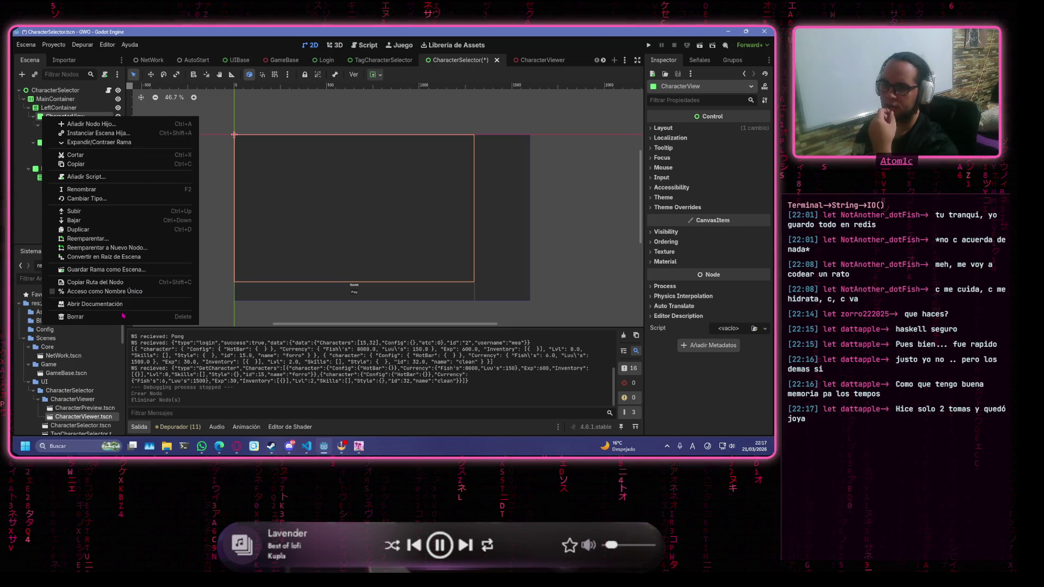
left_click(54, 110)
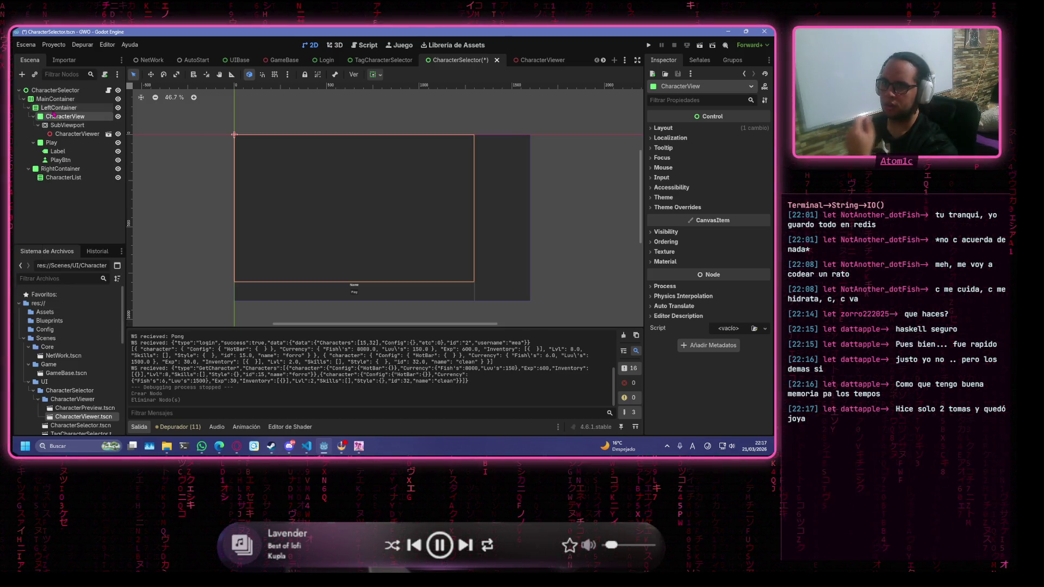
left_click_drag(63, 125, 48, 119)
left_click(48, 118)
key("Delete")
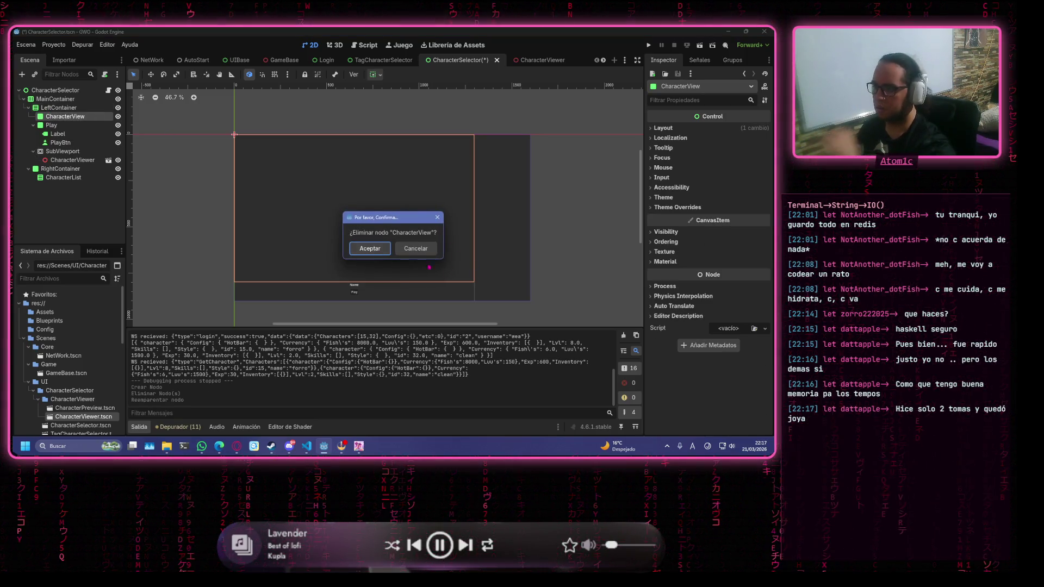
key("Return")
right_click(55, 108)
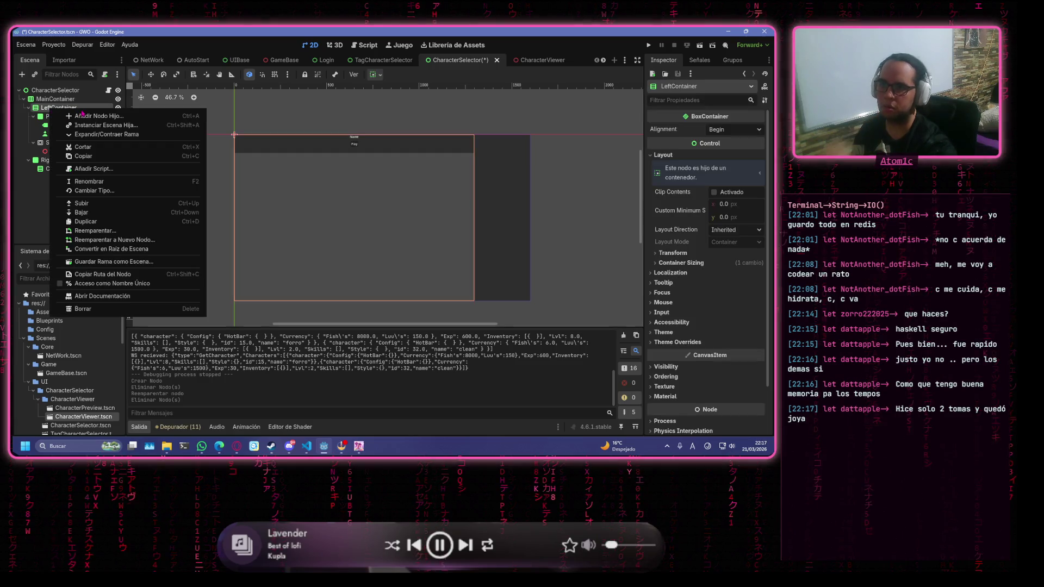
Step: Add a SubViewportContainer child to LeftContainer and drag it above Play
left_click(87, 116)
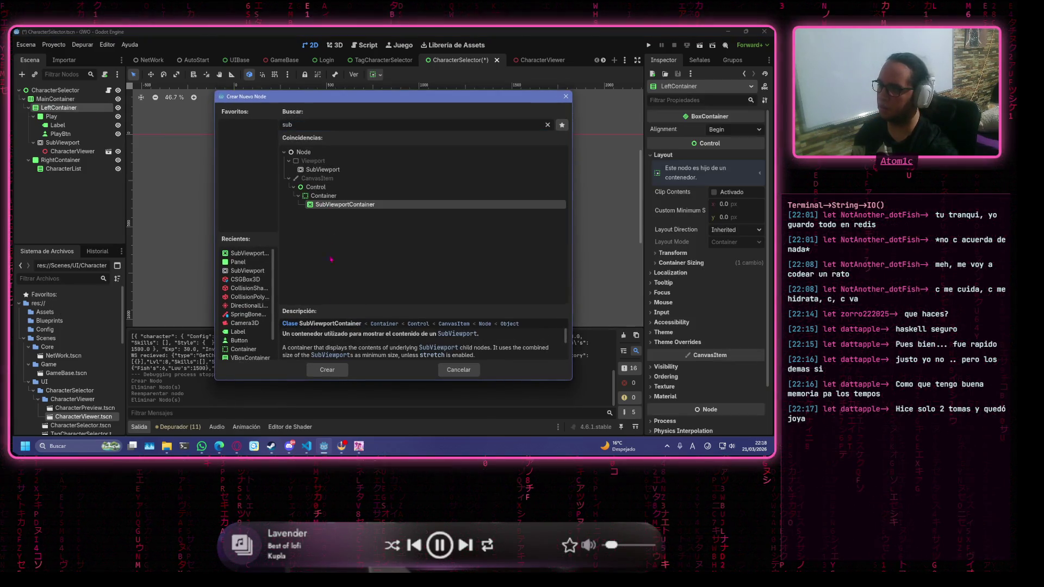
left_click(327, 370)
left_click_drag(48, 163, 43, 116)
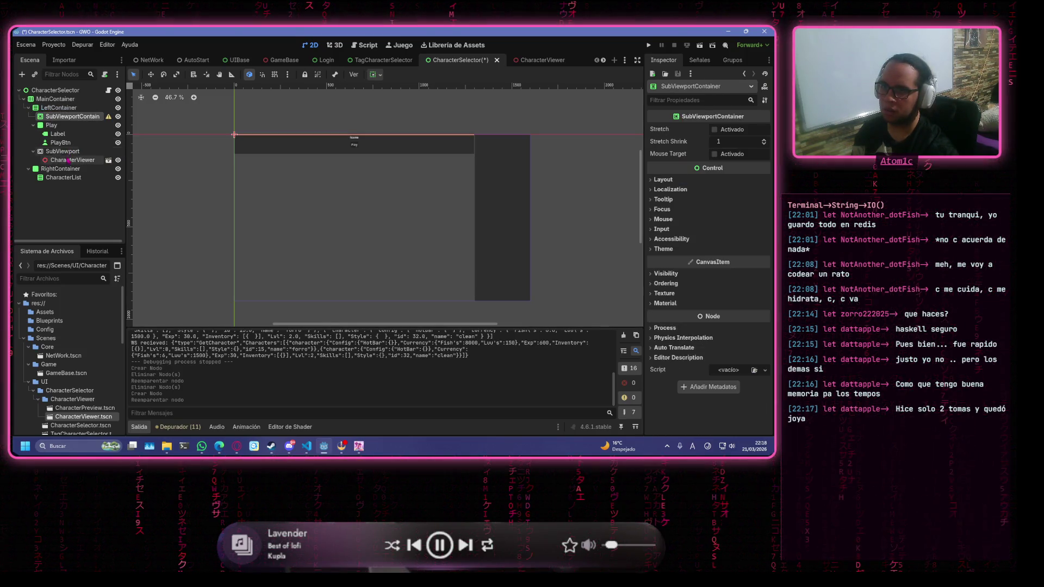
left_click_drag(58, 151, 54, 117)
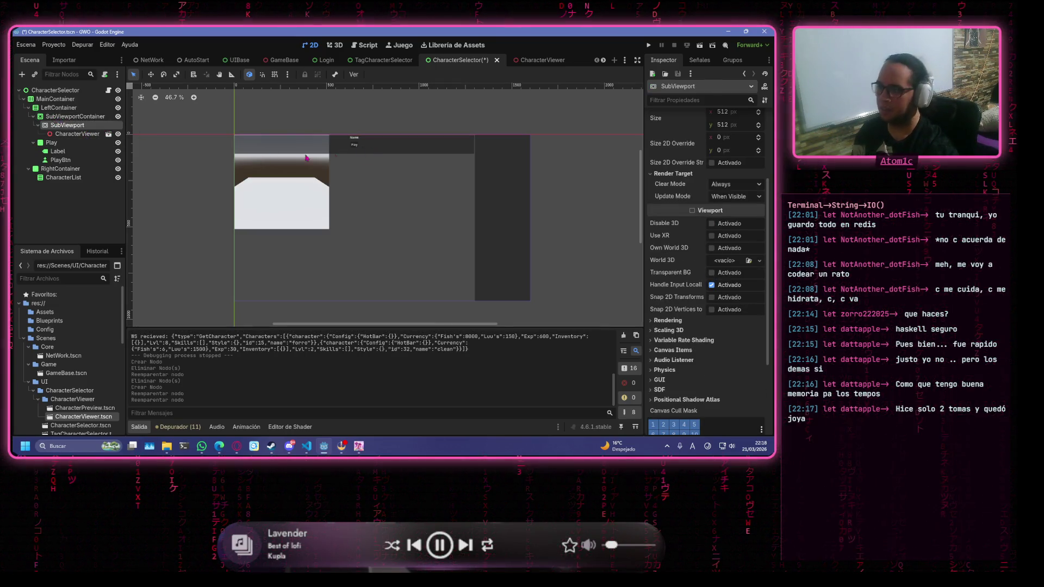
Step: Enable Vertical Expand in the SubViewportContainer's container sizing options
left_click(71, 116)
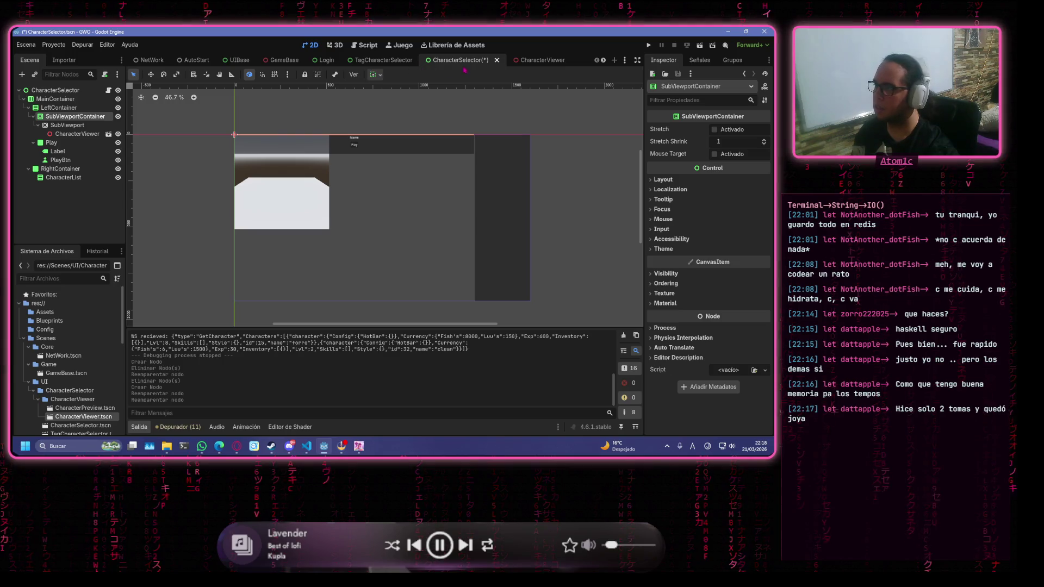
left_click(379, 76)
left_click(422, 168)
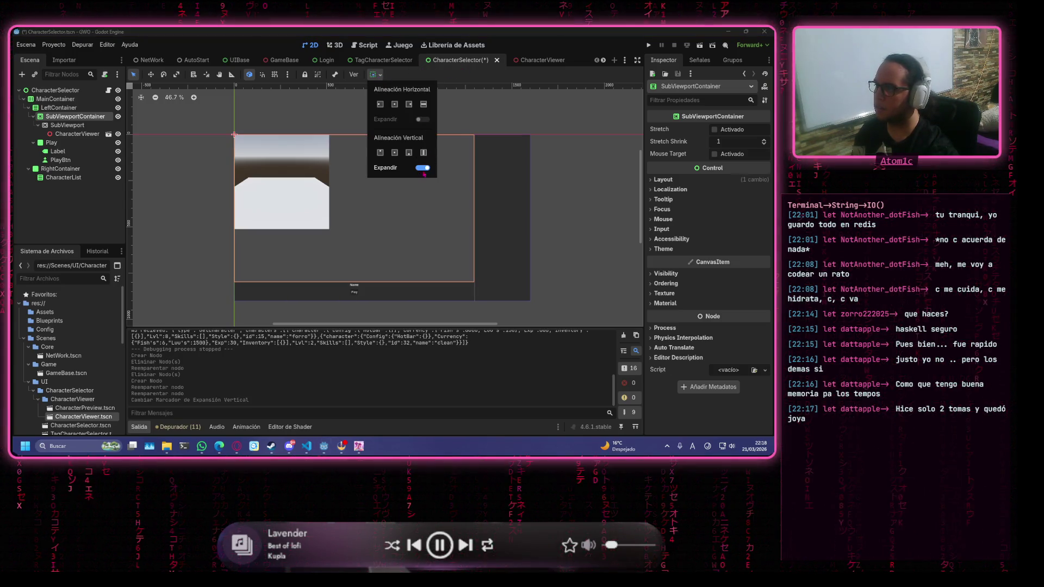
left_click(65, 125)
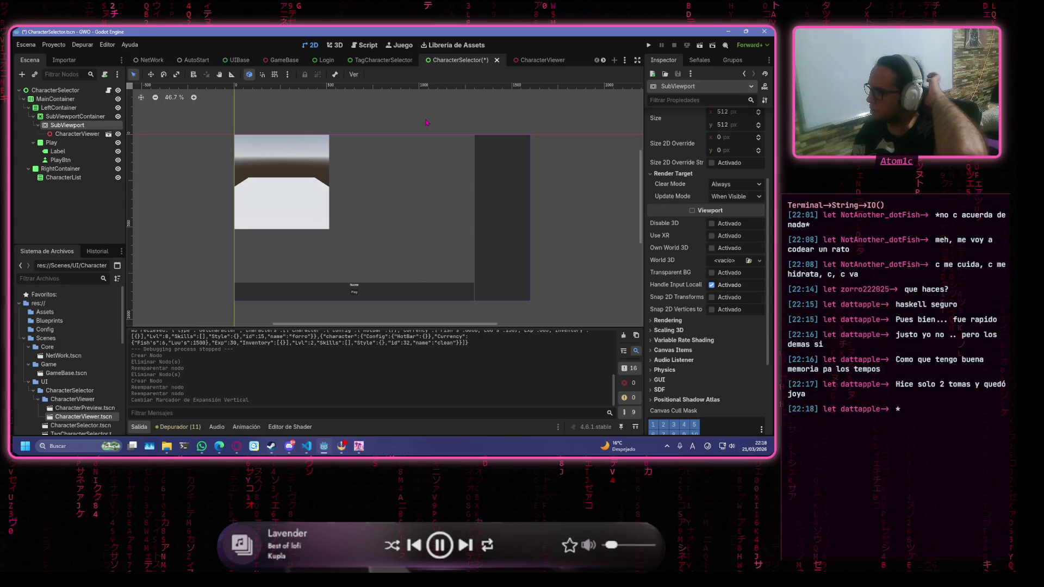
Step: Save CharacterSelector.tscn, then look over the SubViewport and CharacterViewer nodes
left_click(453, 98)
key("ctrl+s")
left_click(66, 125)
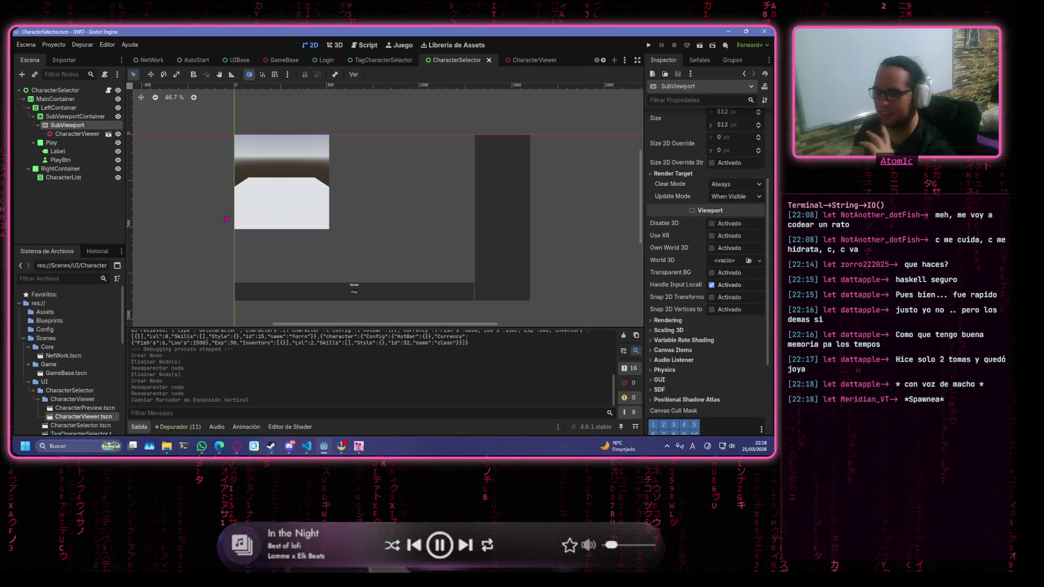
left_click(95, 134)
Step: Review the SubViewportContainer's Layout and Transform properties in the Inspector
left_click(103, 117)
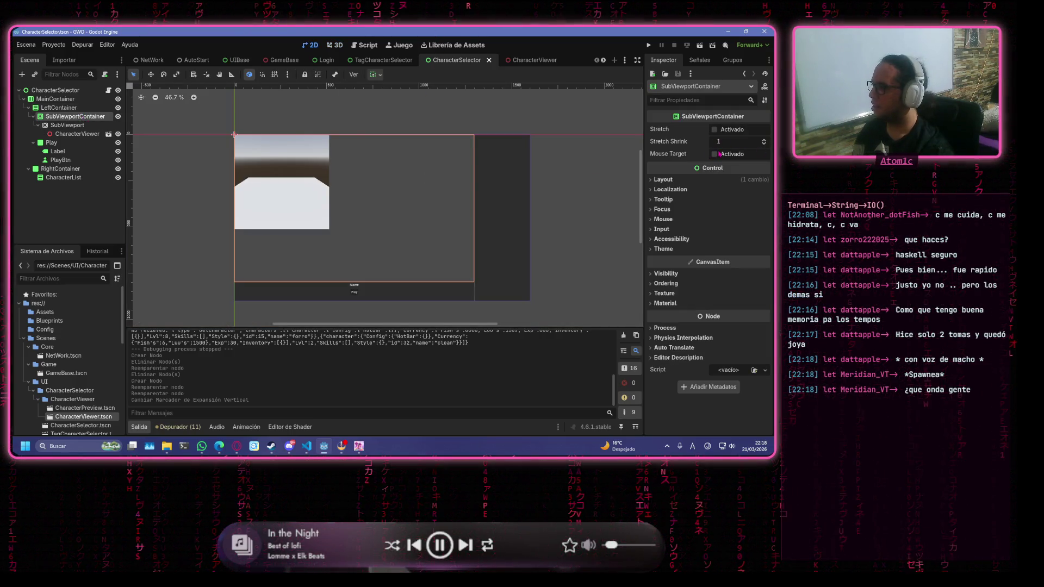
left_click(67, 125)
left_click(67, 125)
left_click(75, 116)
left_click(674, 181)
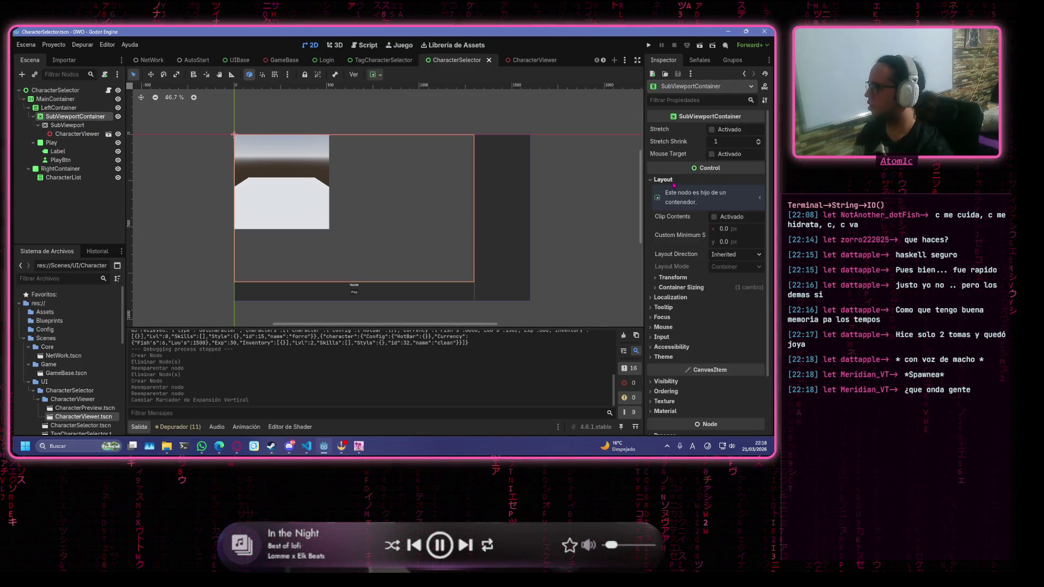
left_click(679, 279)
left_click(683, 281)
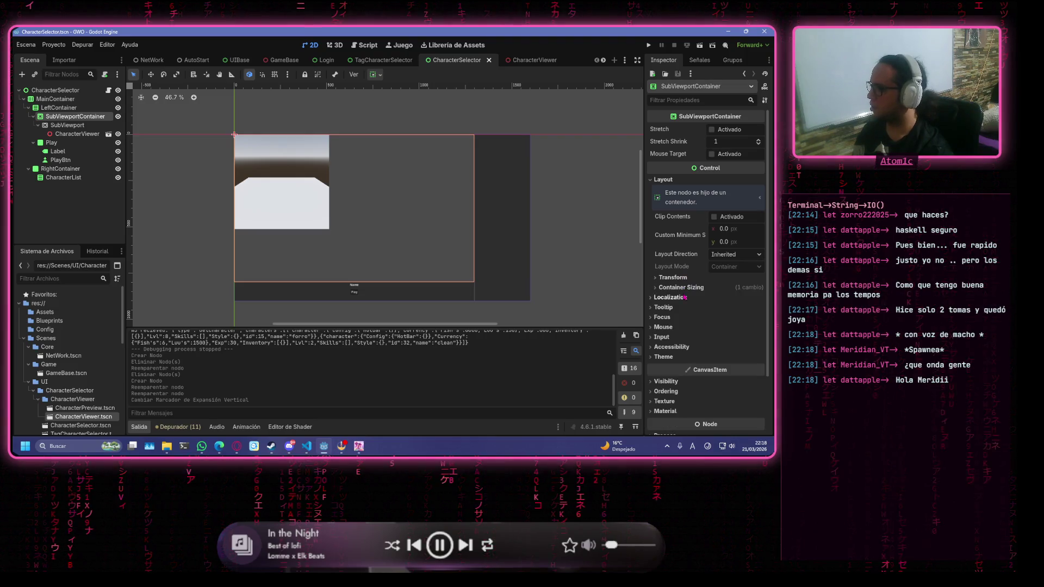
left_click(685, 281)
left_click(688, 281)
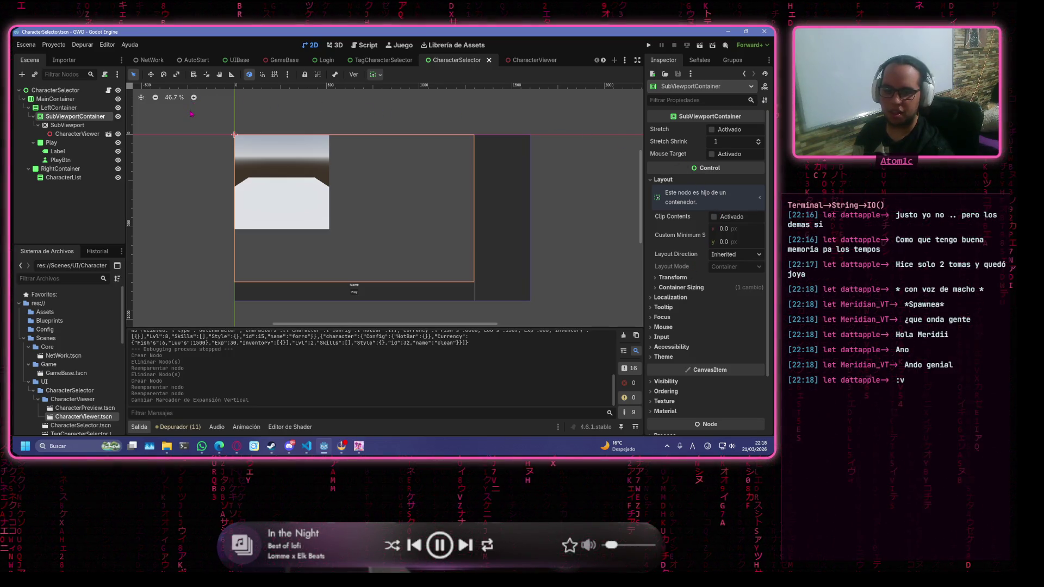
left_click(87, 125)
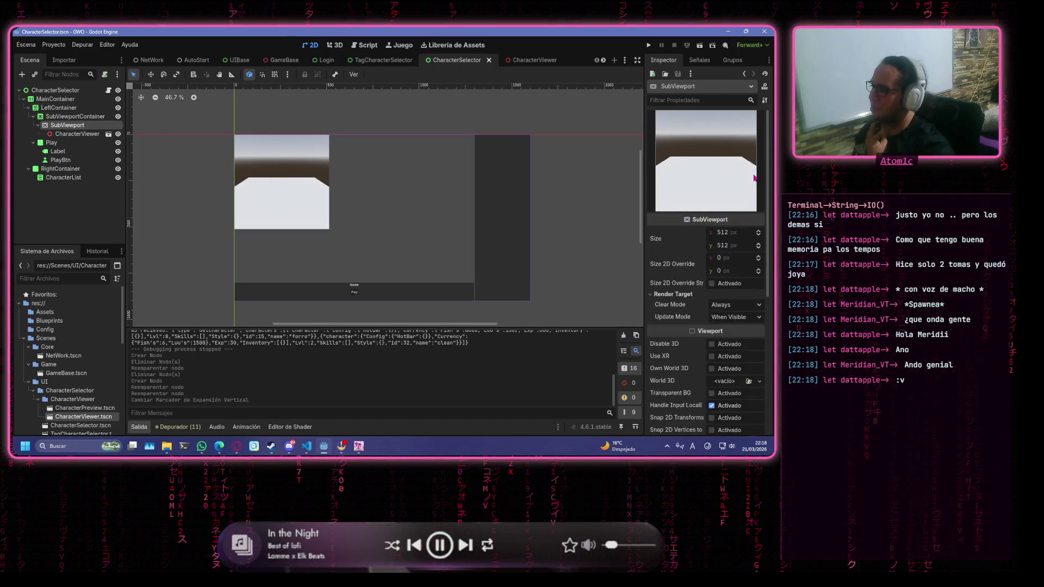
Step: Set the SubViewport size to 1300 × 800 pixels
left_click(738, 234)
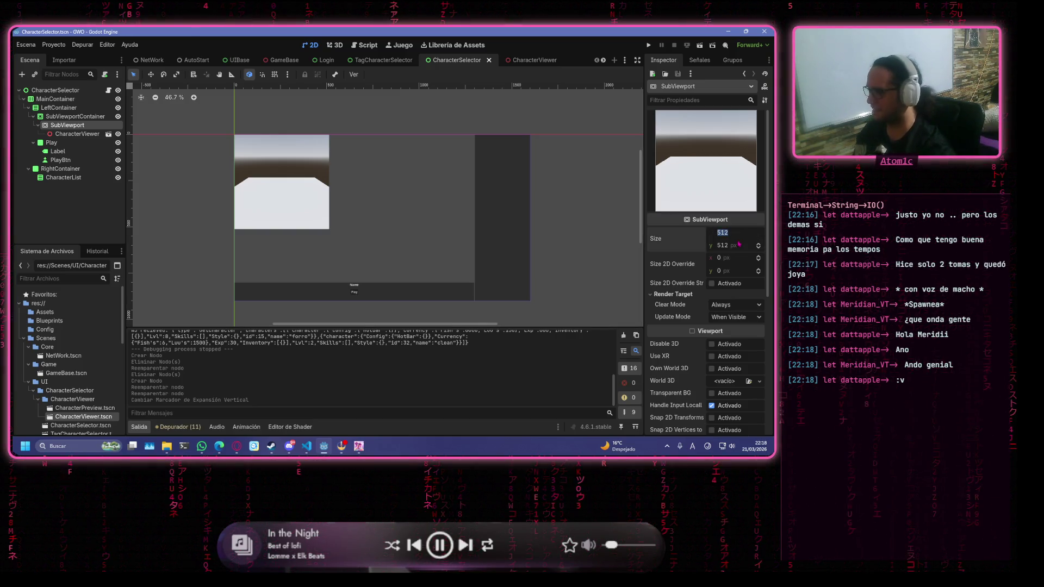
type("1300")
key("Return")
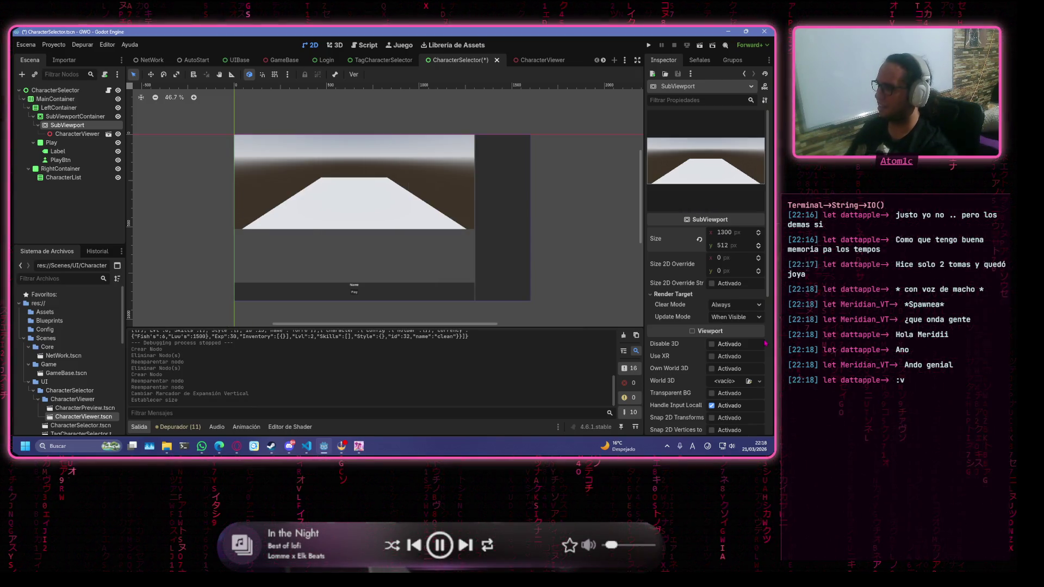
left_click(739, 247)
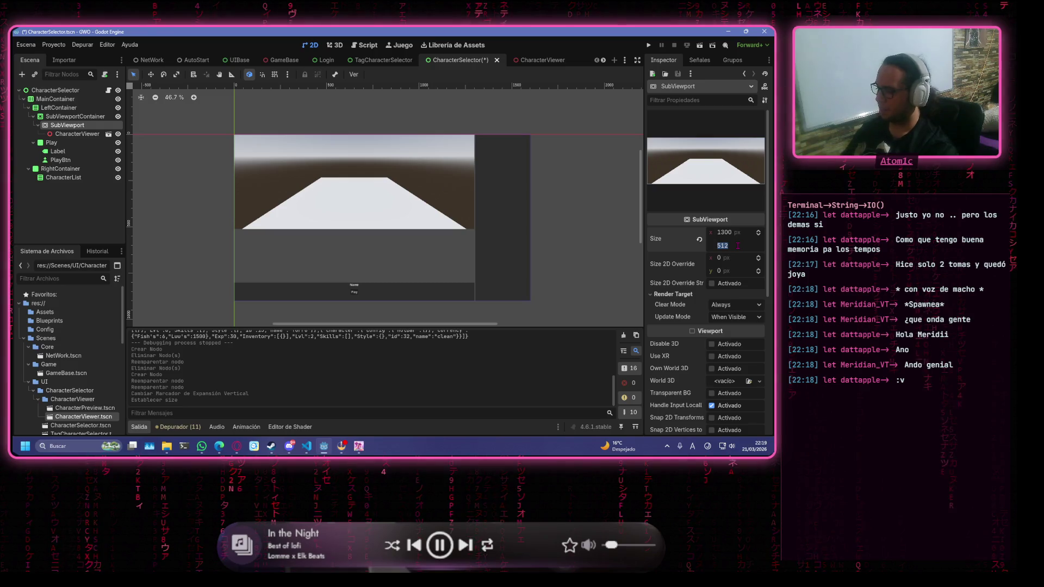
type("800")
key("Return")
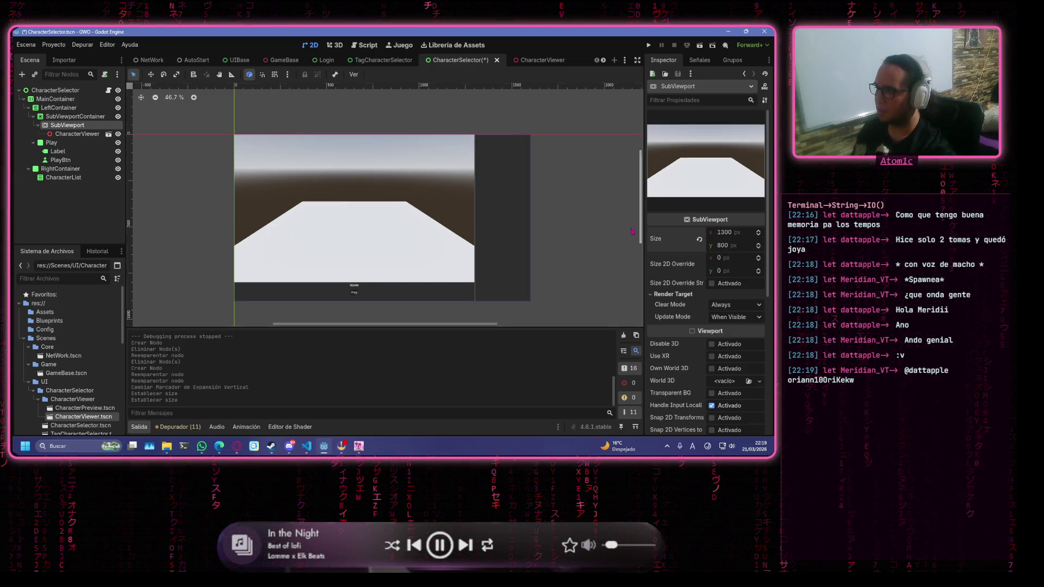
Step: Save the CharacterSelector scene and launch the game project
left_click(575, 220)
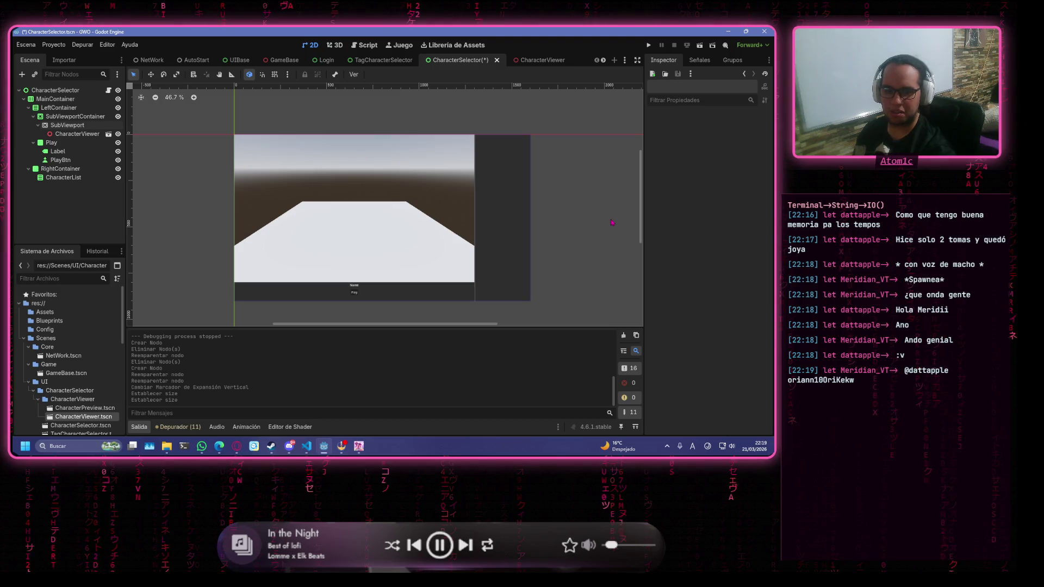
left_click(426, 221)
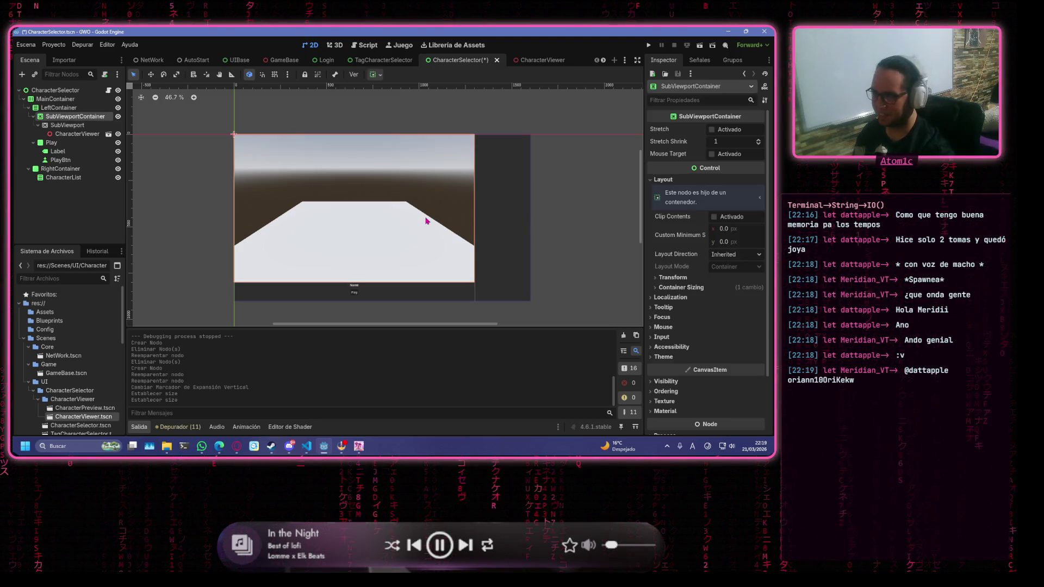
left_click(598, 216)
key("ctrl+s")
left_click(646, 44)
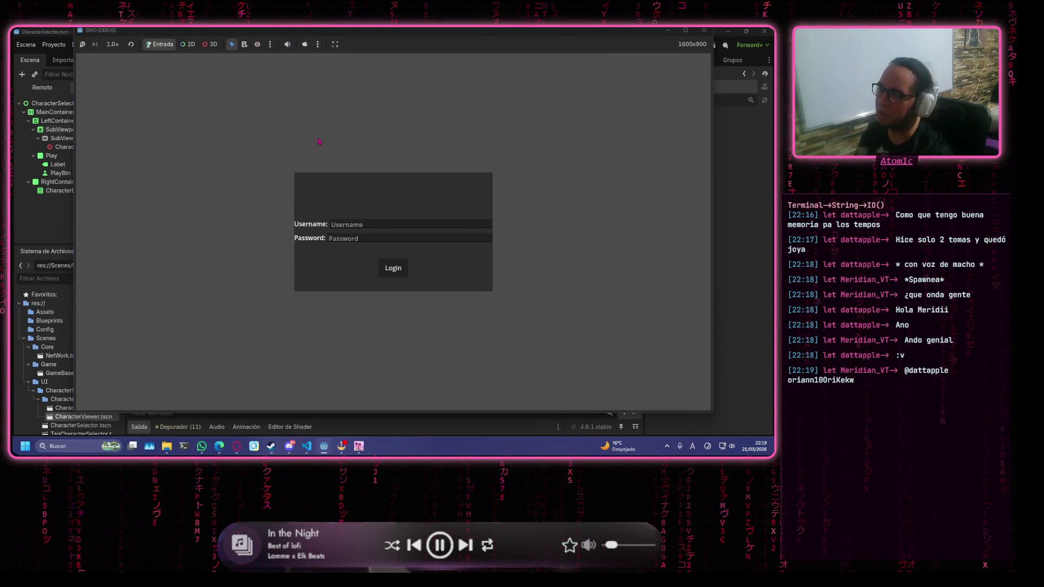
Step: Log into the running game with the test username and password, then maximize and close it
left_click(360, 225)
type("wea")
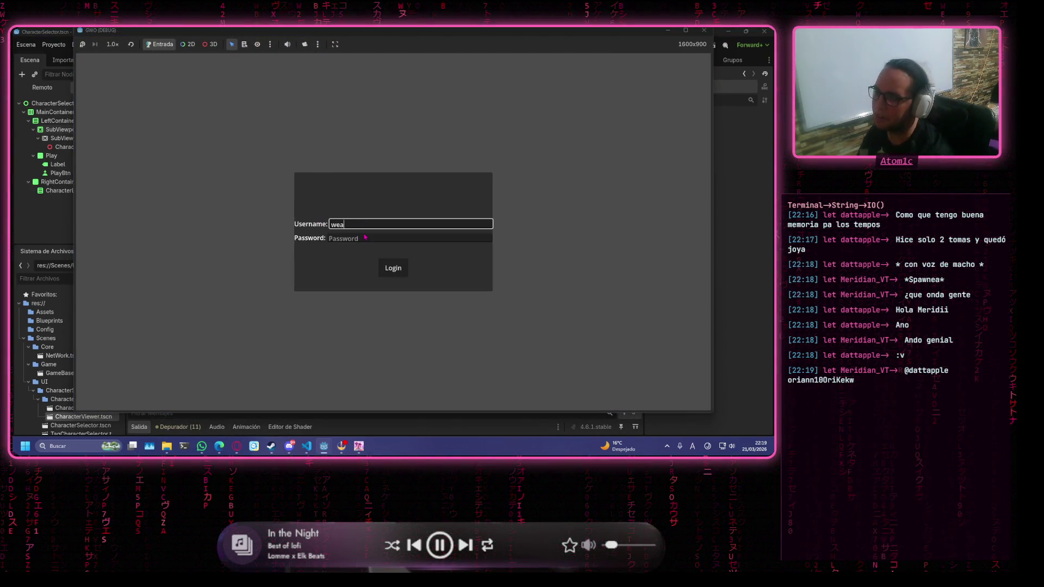
left_click(361, 237)
type("wea")
left_click(402, 272)
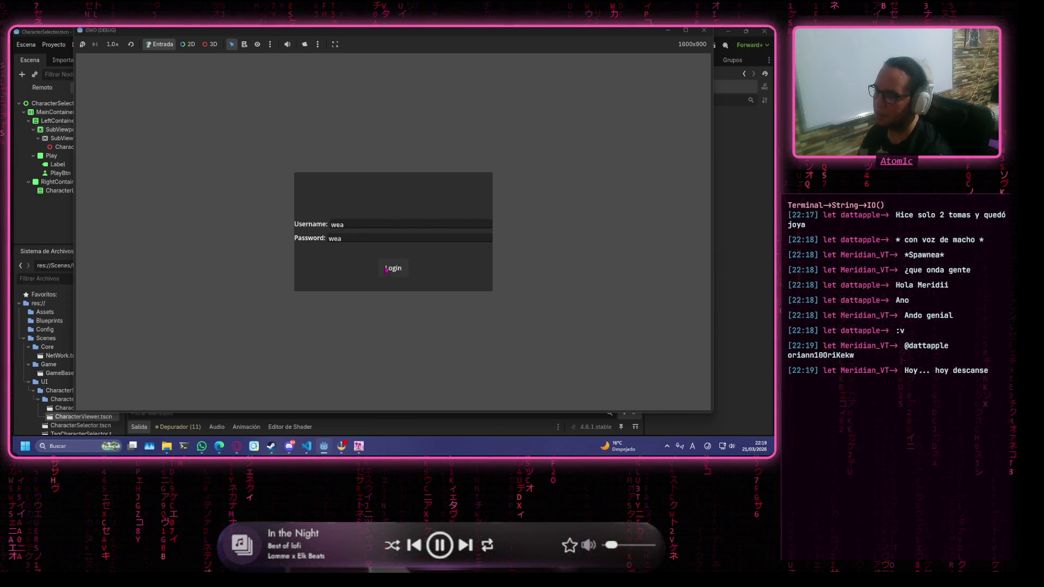
left_click(686, 31)
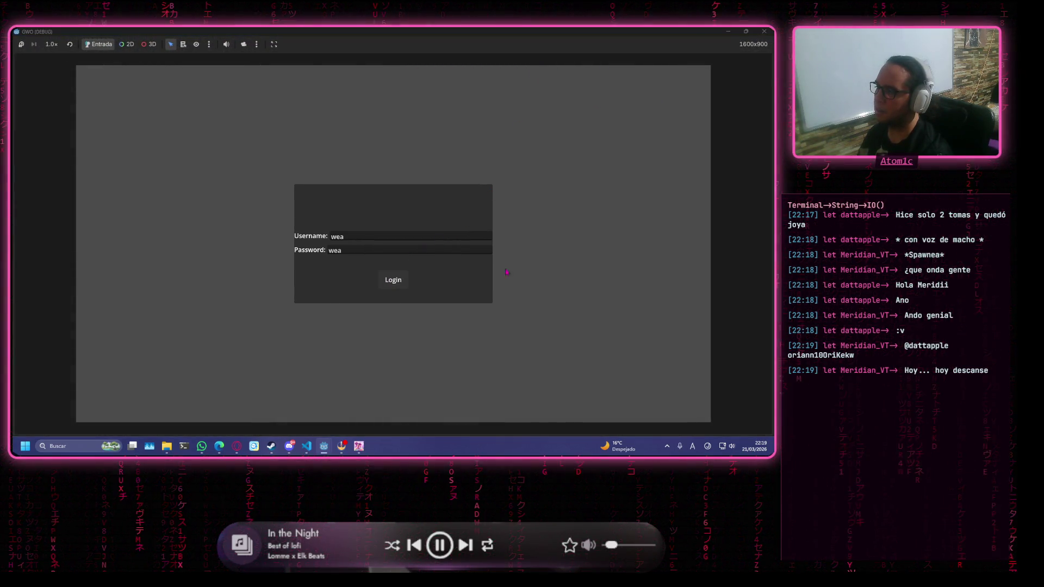
key("F8")
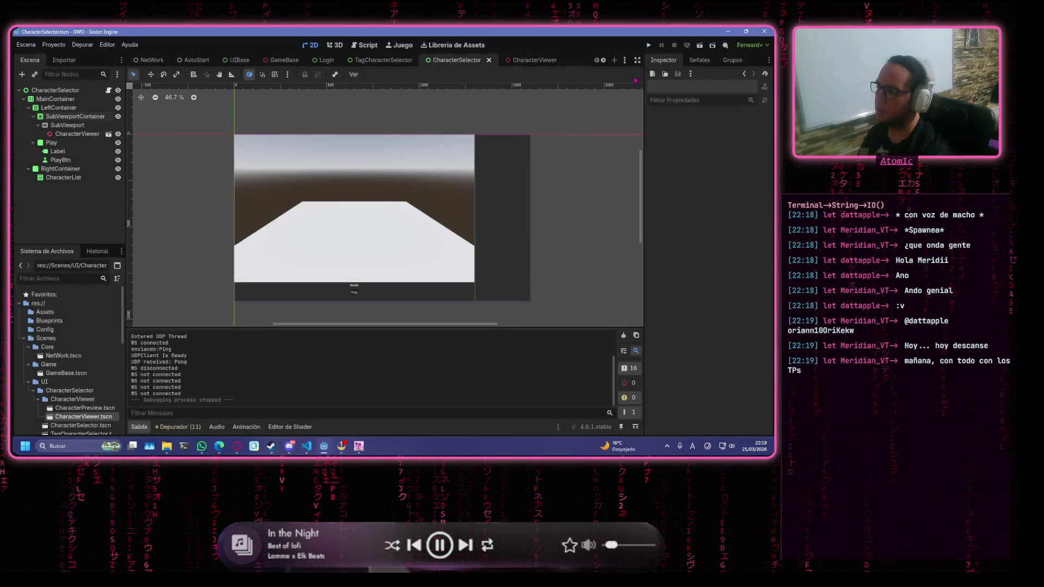
key("alt+Tab")
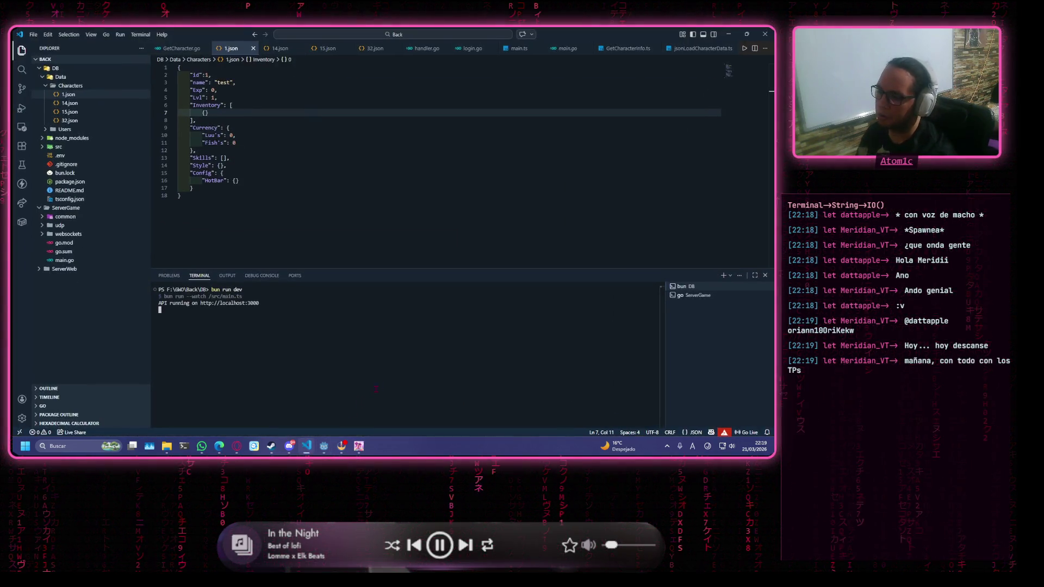
Step: Stop the Go server with Ctrl+C and rerun 'go run .' in the ServerGame terminal
left_click(691, 294)
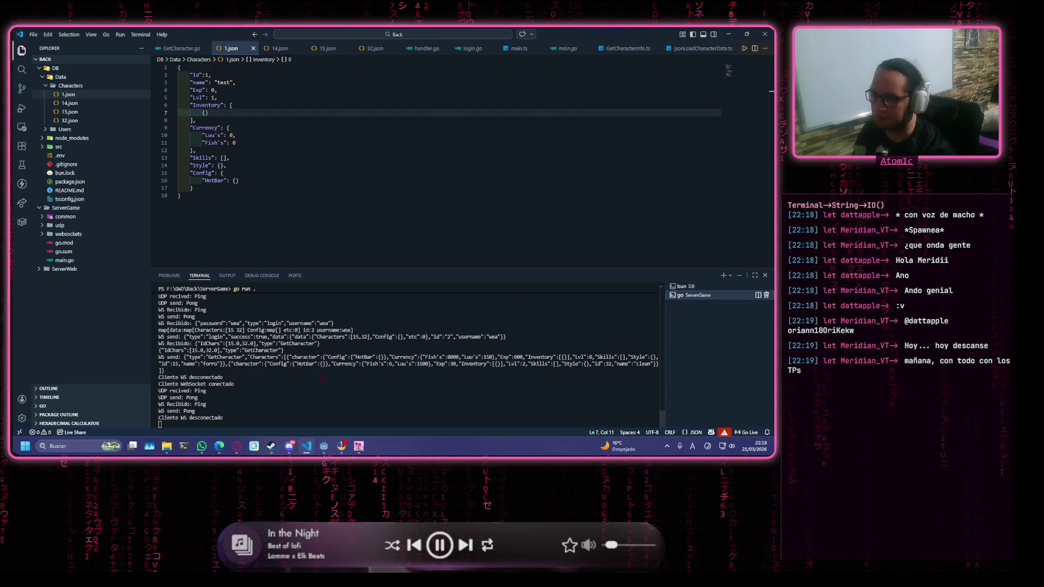
key("ctrl+c")
key("Up")
key("Return")
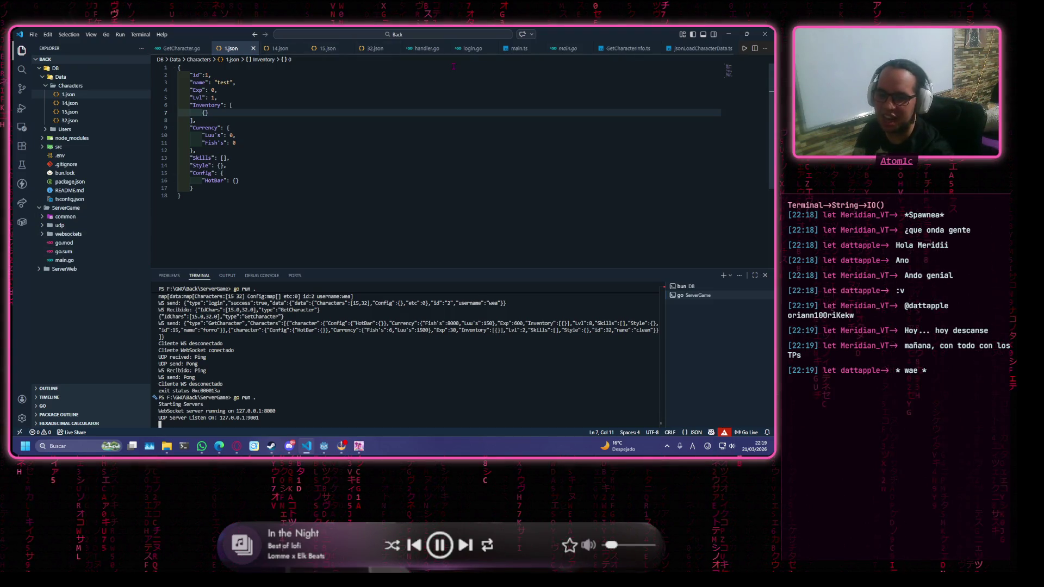
left_click(483, 159)
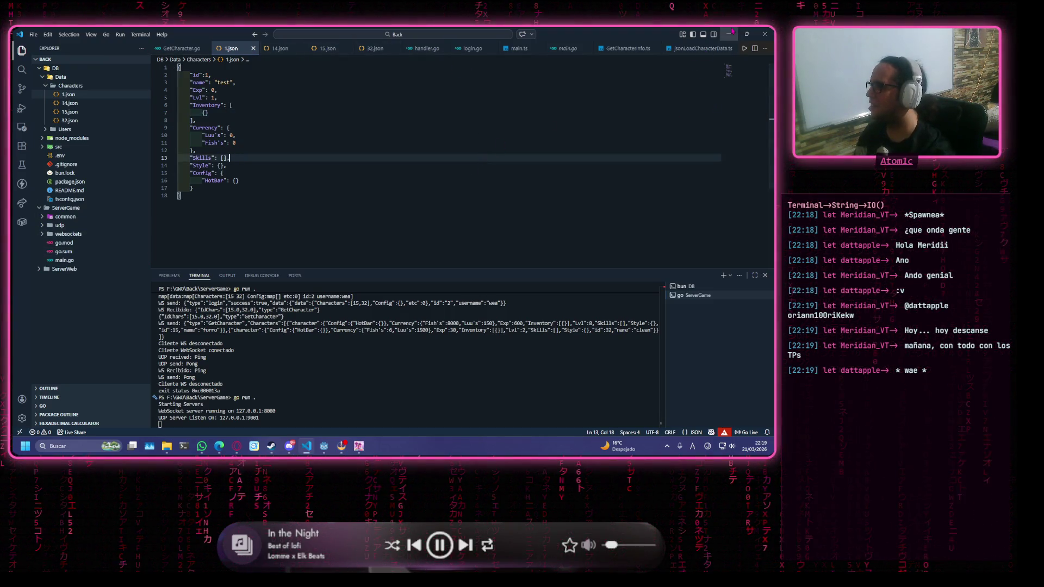
key("alt+Tab")
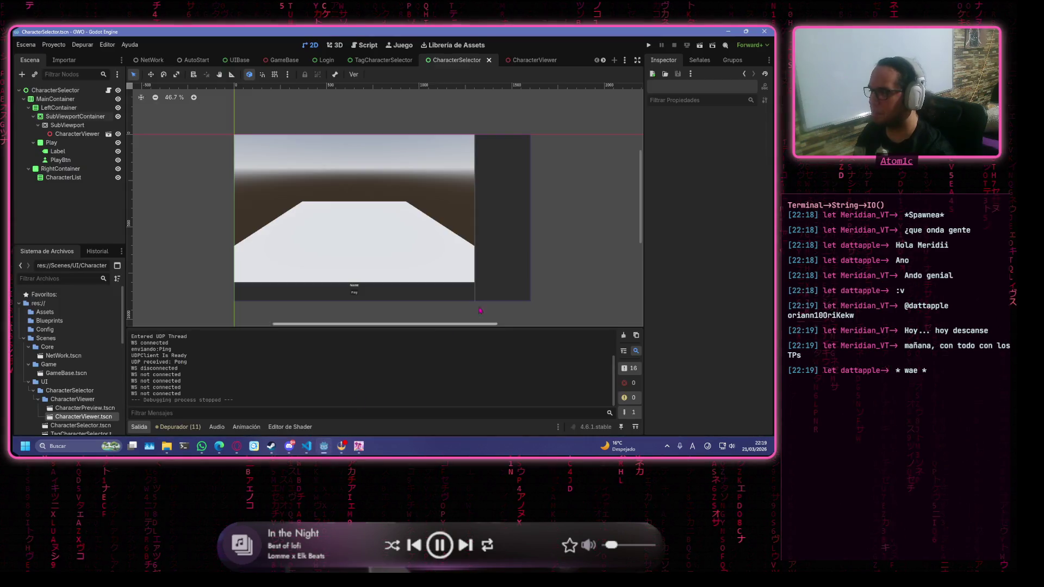
Step: Relaunch the game and log in with the test credentials
left_click(648, 44)
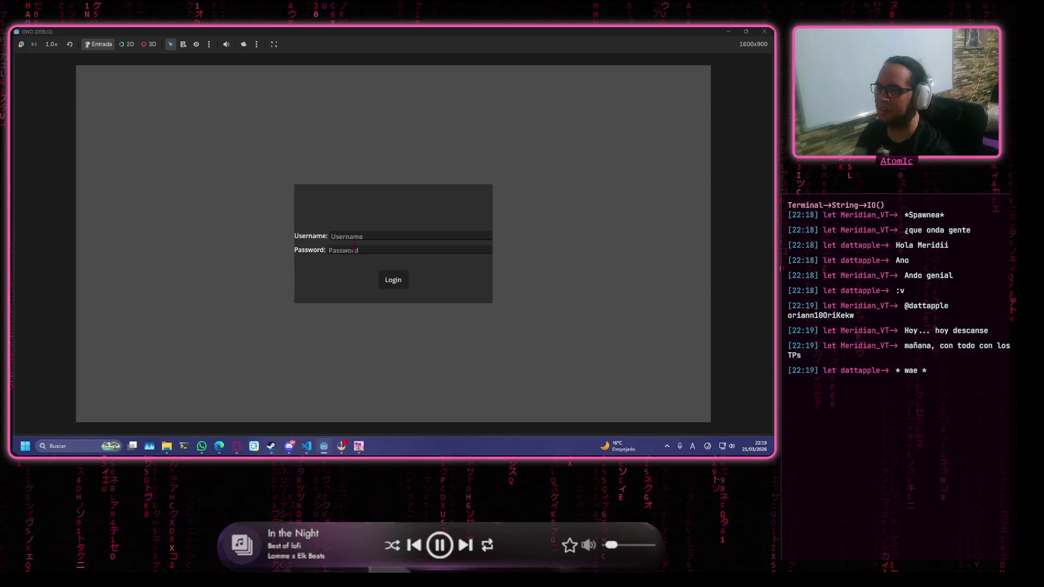
left_click(366, 238)
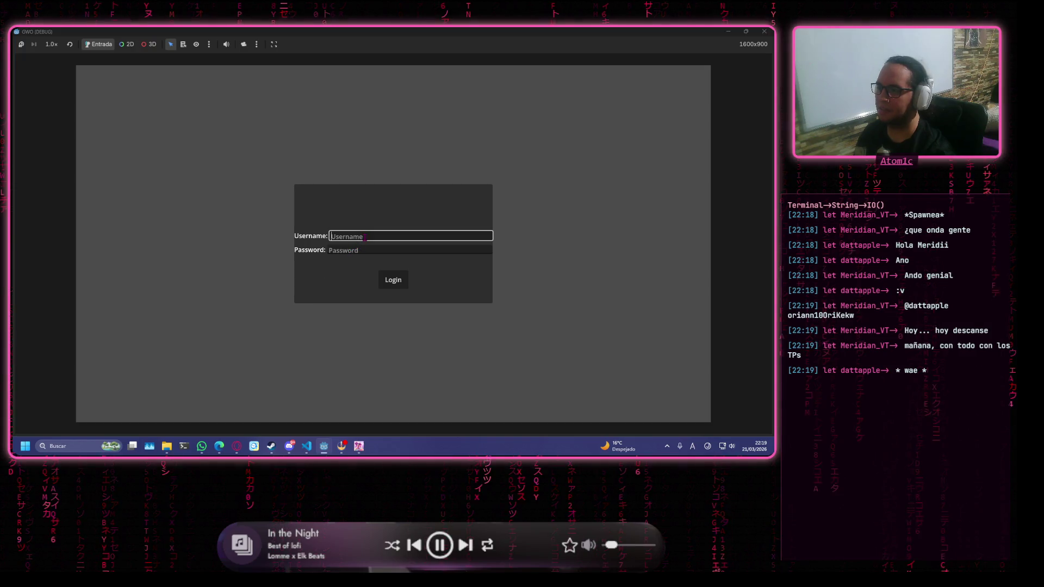
left_click(364, 254)
type("wea")
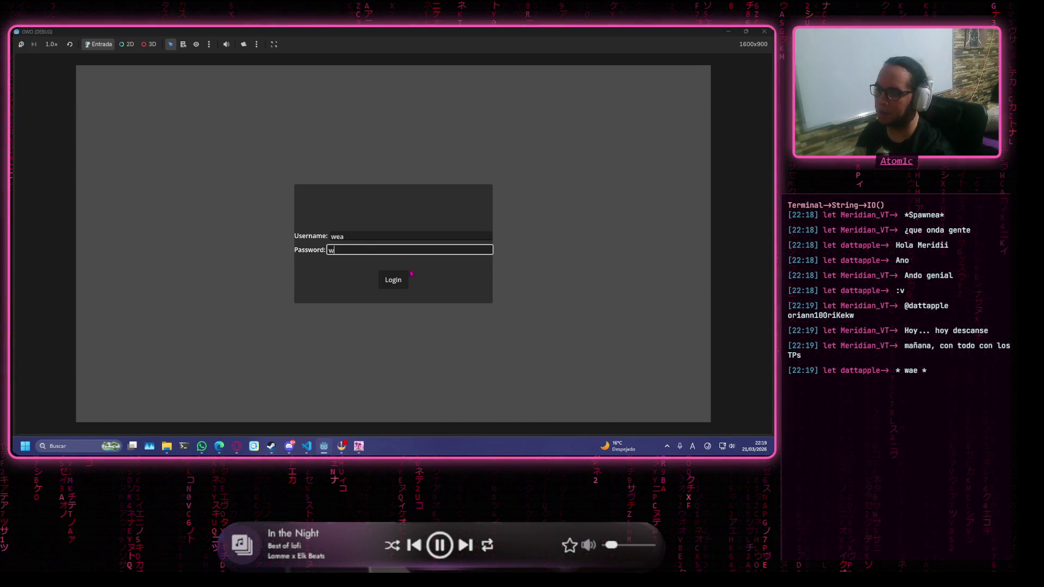
left_click(393, 280)
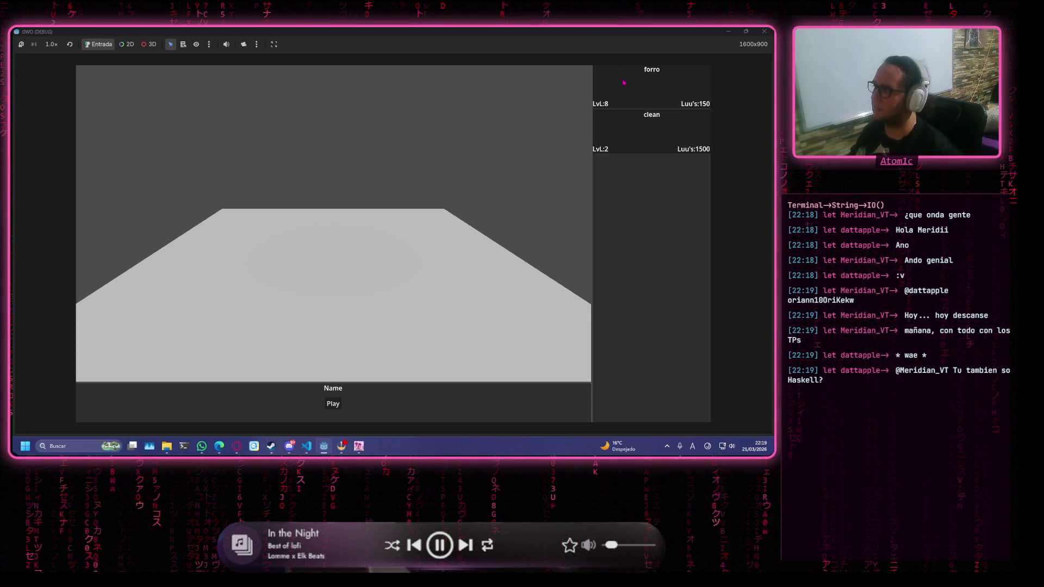
Step: Select clean, then forro in the character list, and minimize the game window
left_click(657, 81)
left_click(657, 81)
left_click(657, 81)
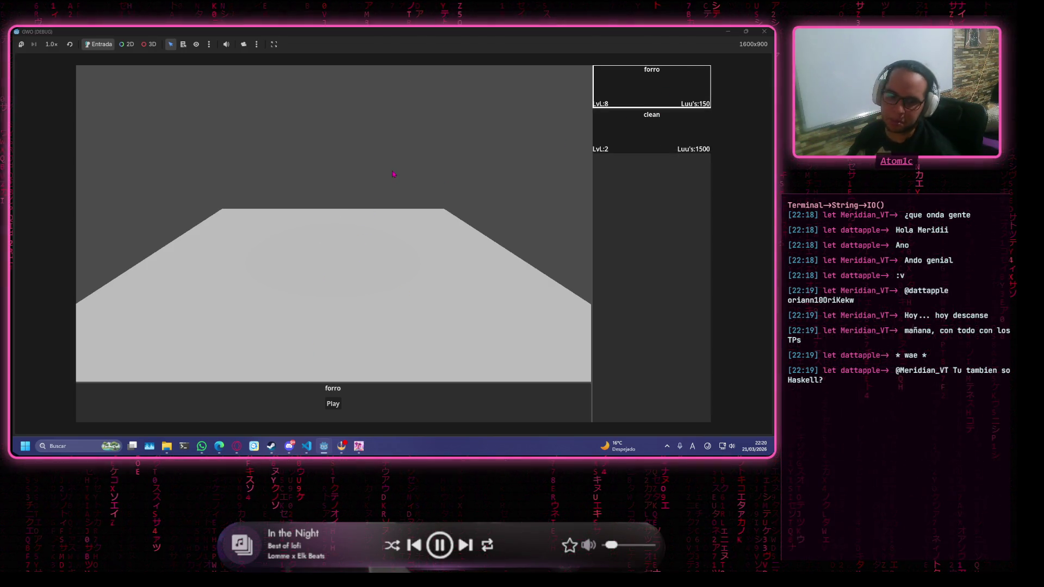
left_click(727, 33)
left_click(359, 445)
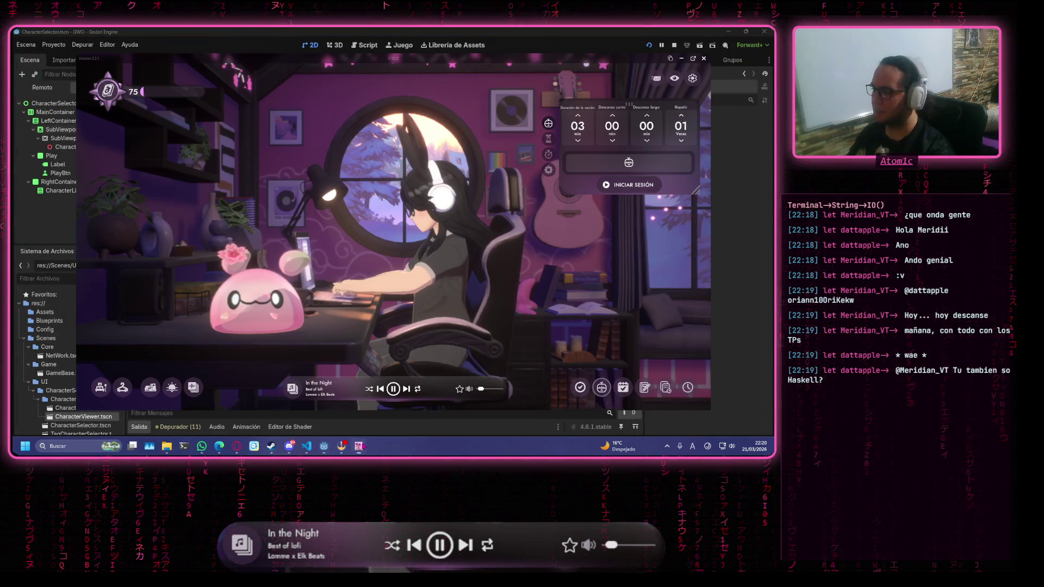
Step: Change the SubViewport width to 1290 in the Inspector
left_click(681, 59)
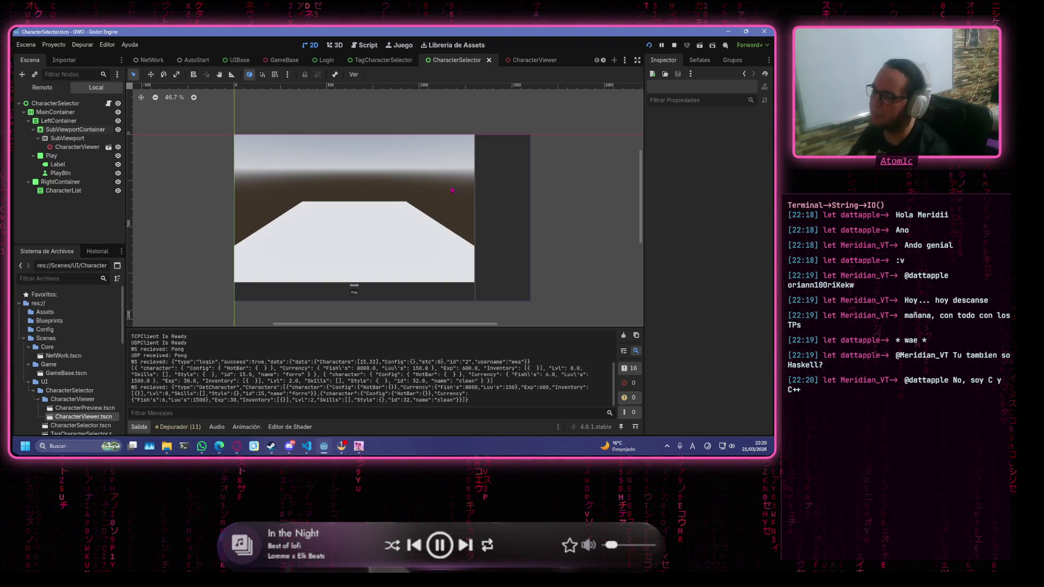
left_click(343, 244)
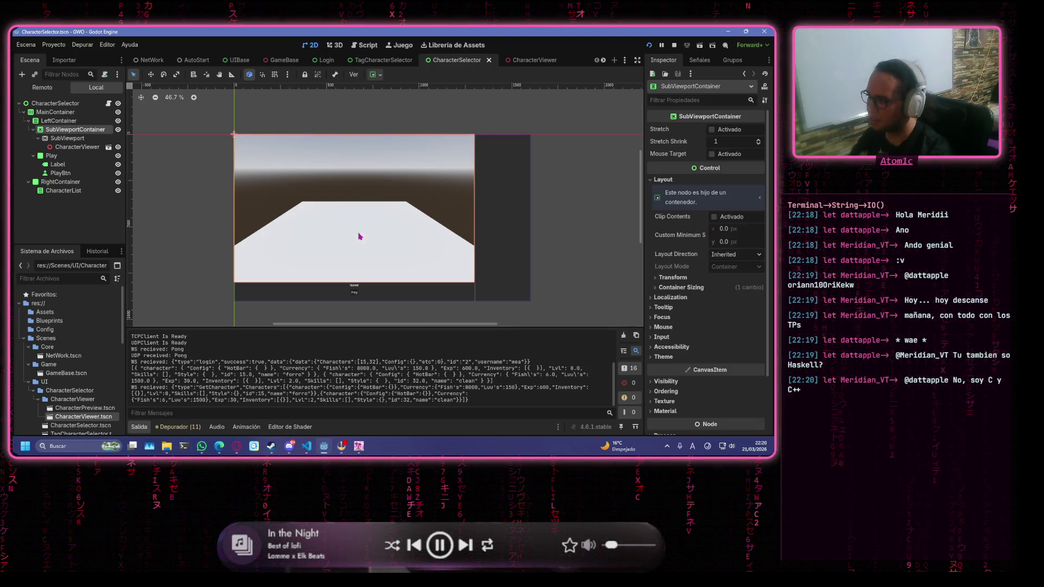
scroll(215, 180, "up", 3)
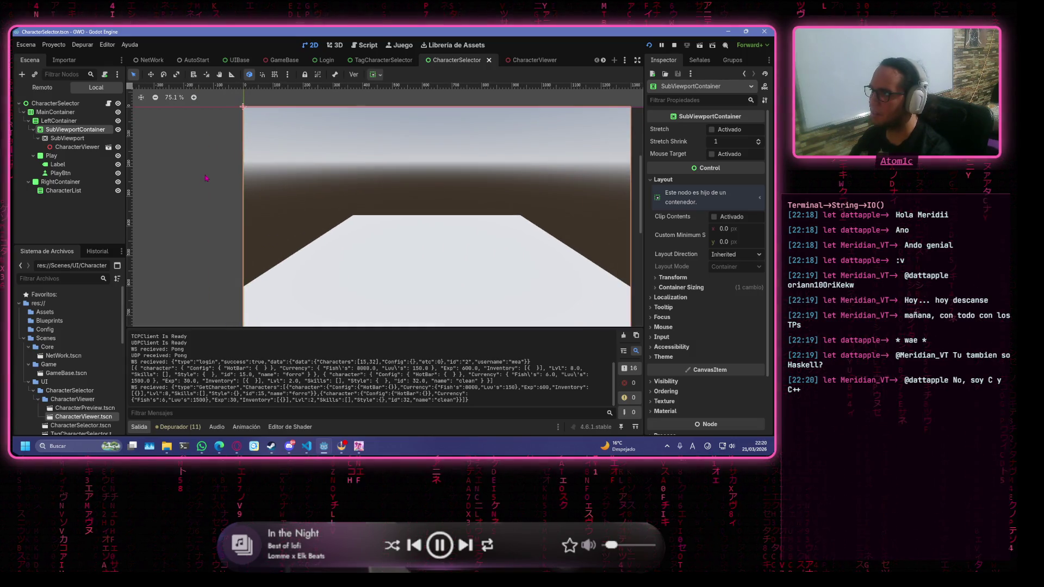
left_click(68, 138)
left_click(78, 147)
left_click(85, 139)
left_click(724, 232)
left_click(733, 233)
key("BackSpace")
key("BackSpace")
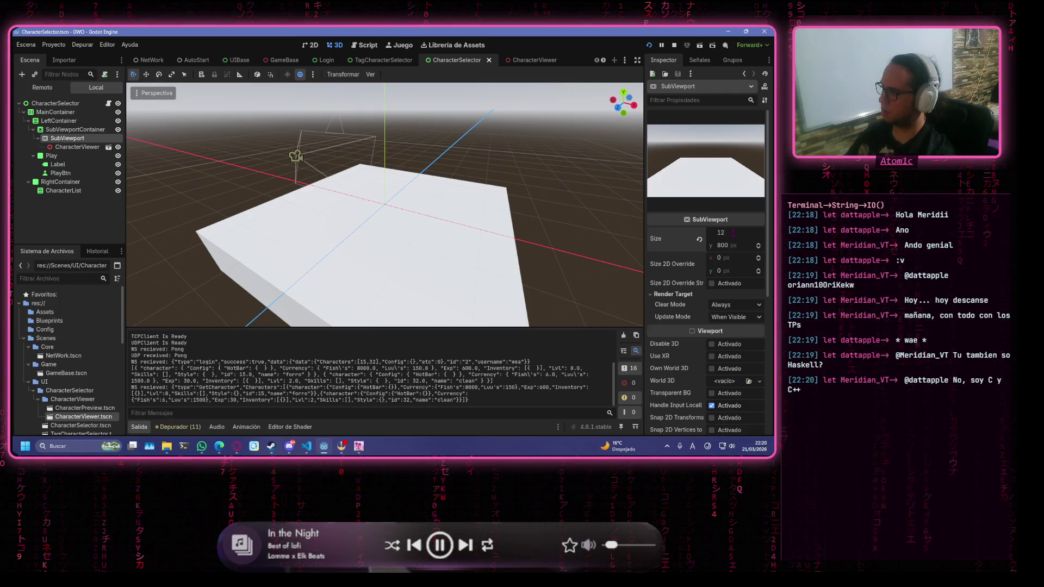
type("90")
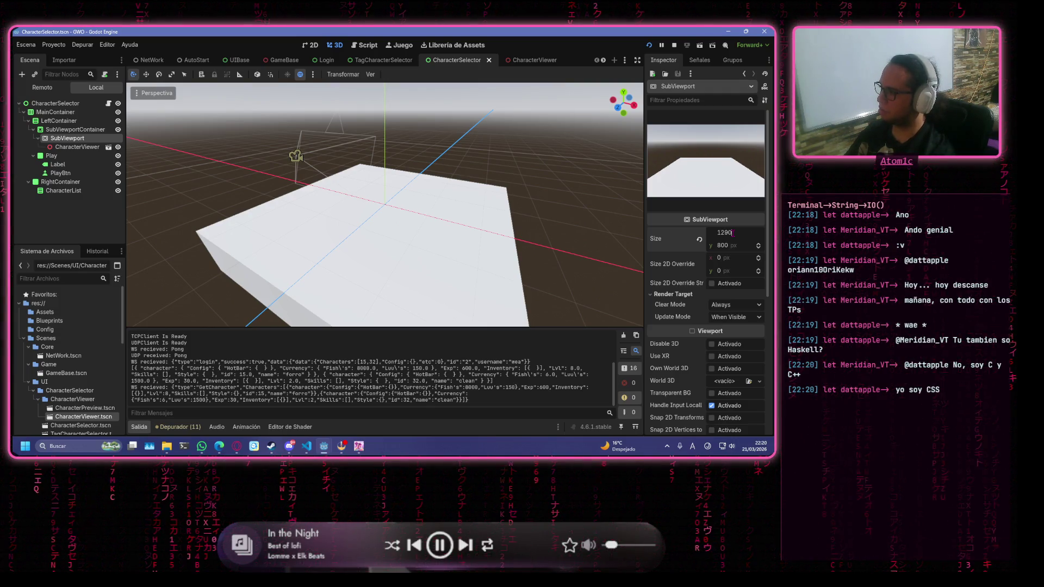
key("Return")
Step: Reselect the SubViewportContainer, check its container sizing, and save the CharacterSelector scene
left_click(75, 129)
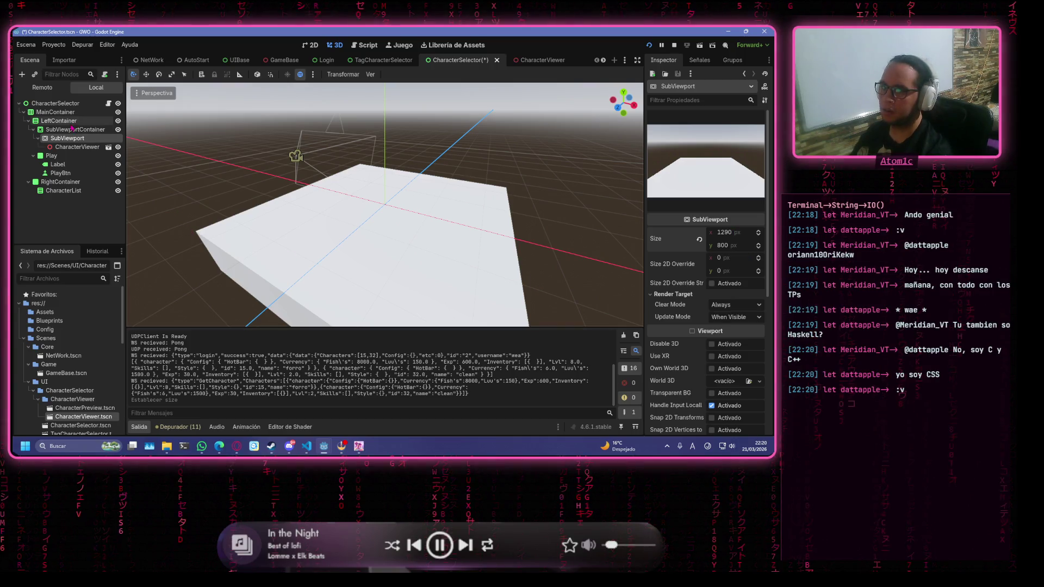
scroll(204, 168, "down", 1)
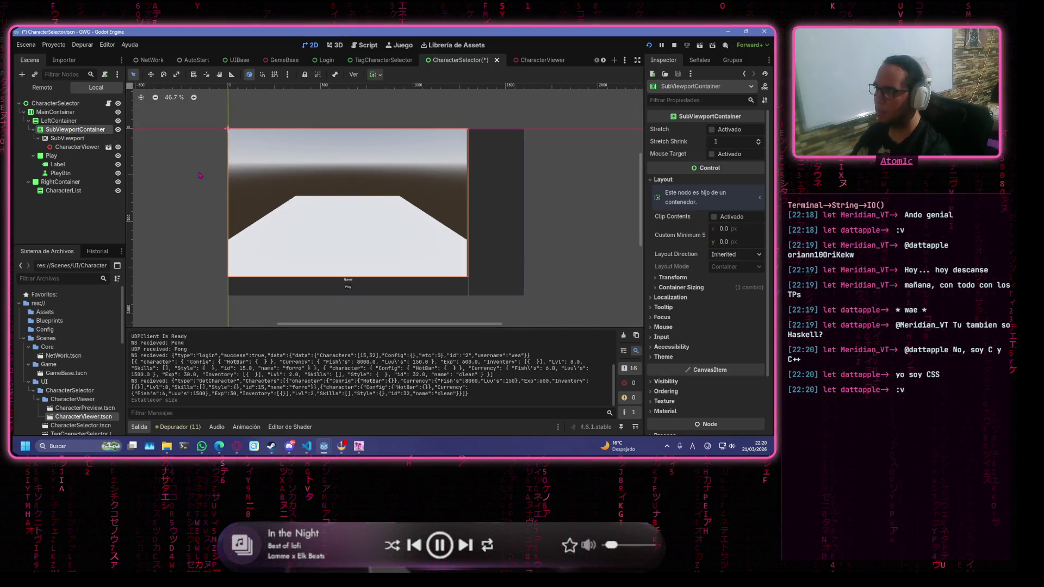
left_click(200, 176)
left_click(251, 177)
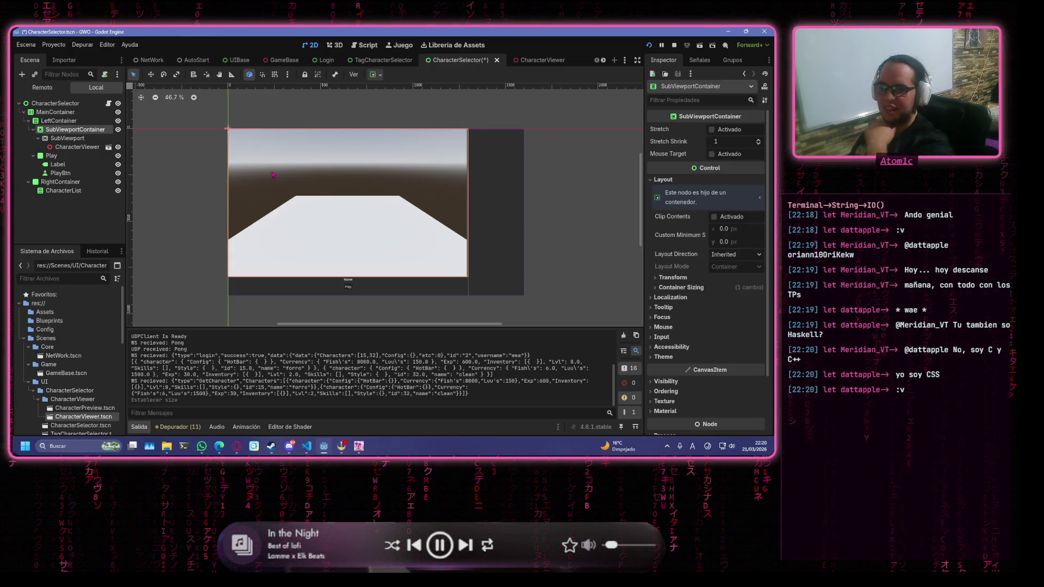
key("ctrl+s")
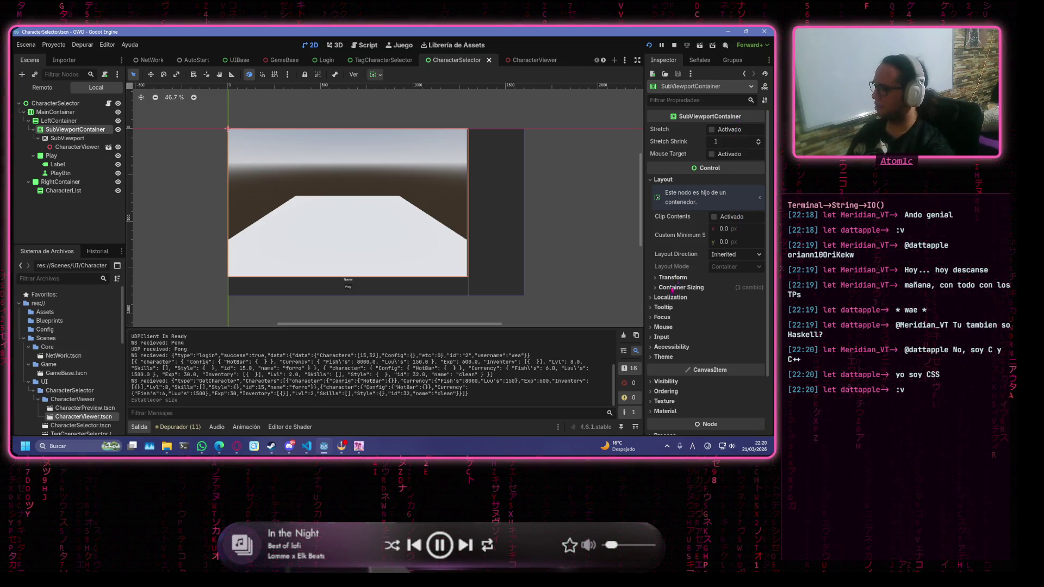
left_click(674, 288)
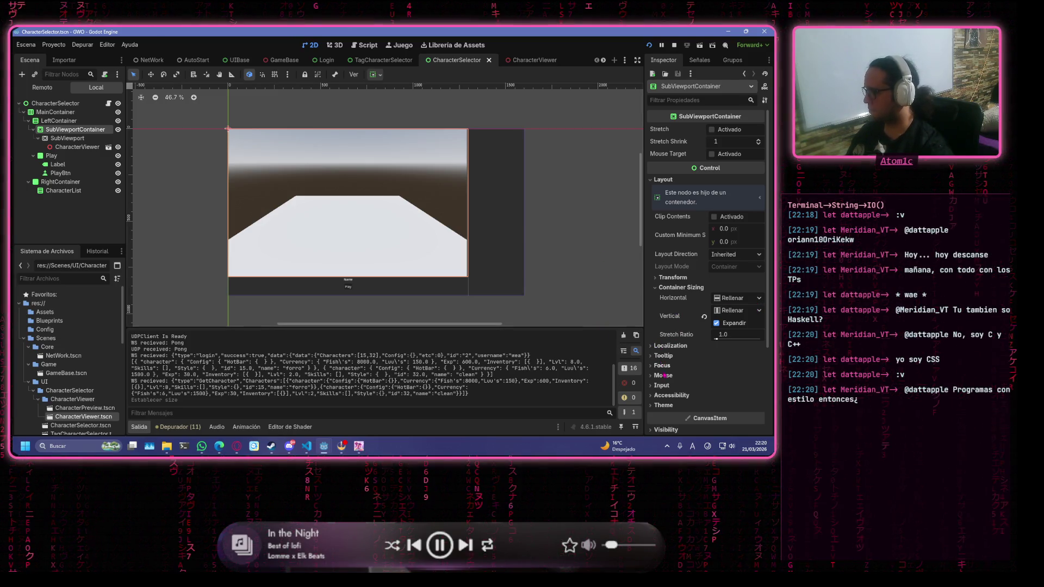
left_click(533, 239)
key("ctrl+s")
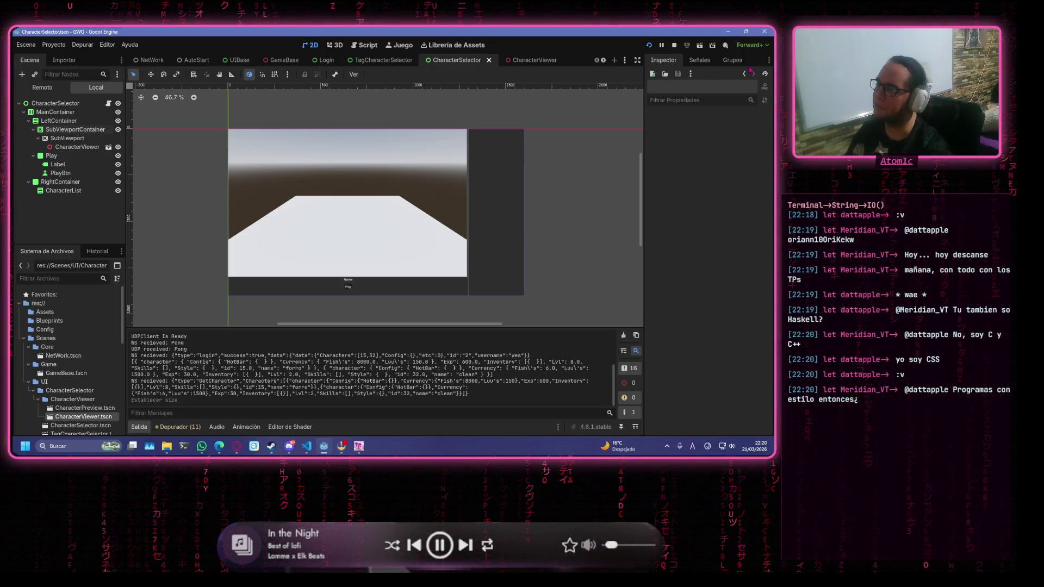
Step: Stop the running game and save the CharacterViewer scene
left_click(674, 45)
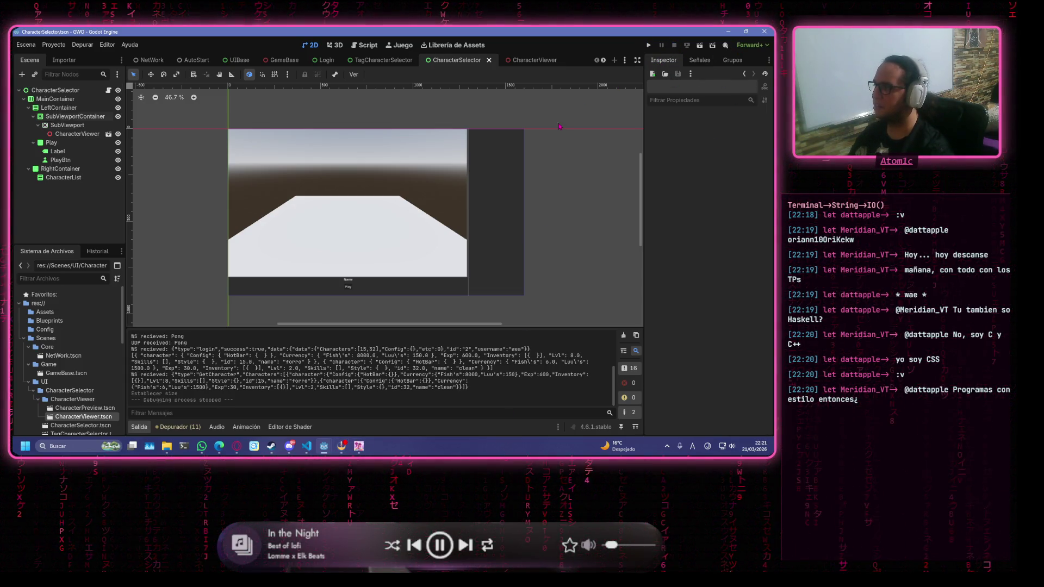
scroll(380, 221, "up", 3)
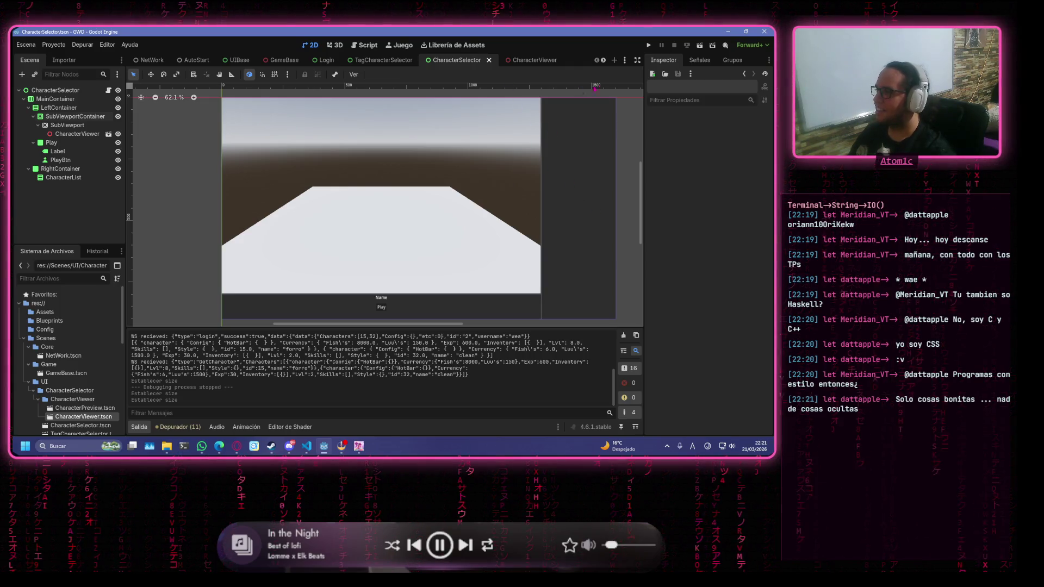
left_click(544, 59)
key("ctrl+s")
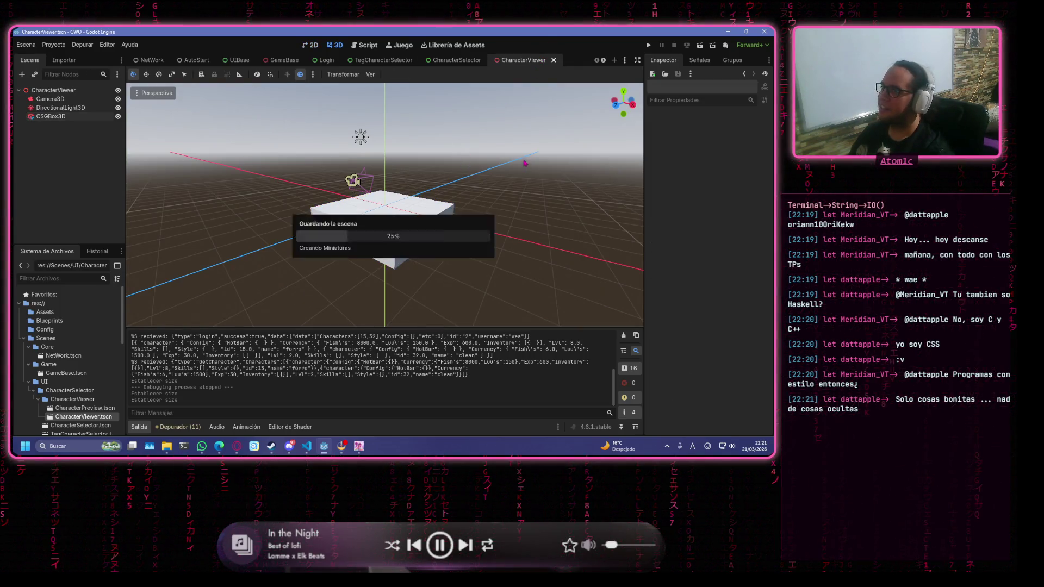
Step: Switch between the CharacterSelector and CharacterViewer scenes, checking the Play and SubViewport nodes
left_click(456, 60)
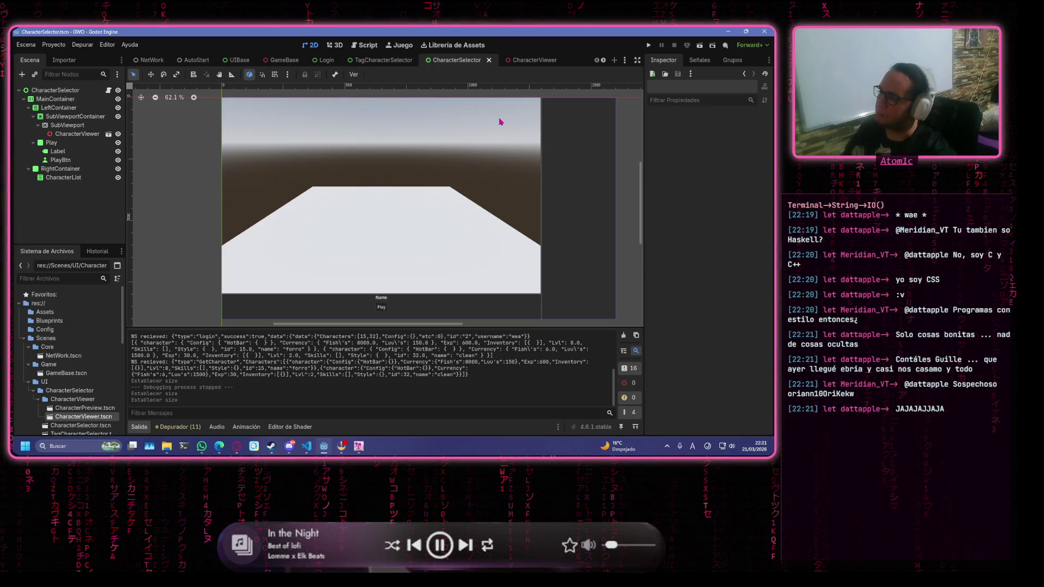
left_click(494, 132)
left_click(636, 164)
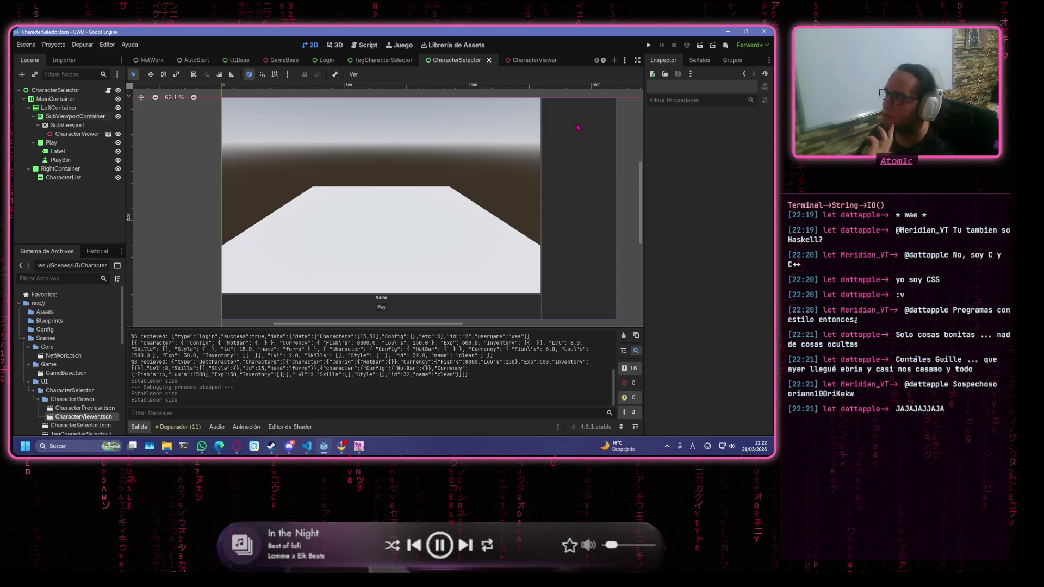
left_click(512, 61)
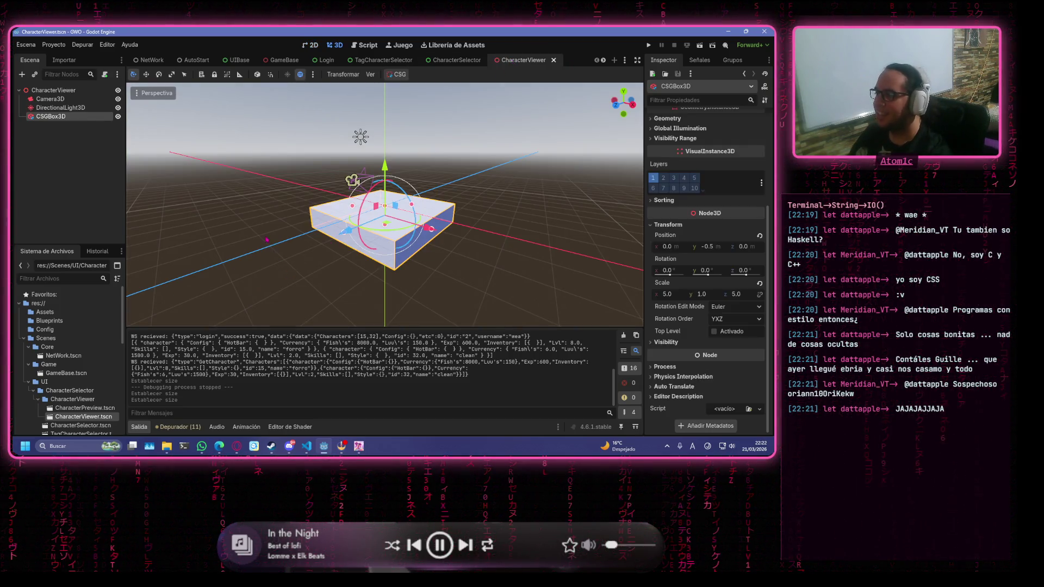
left_click(455, 60)
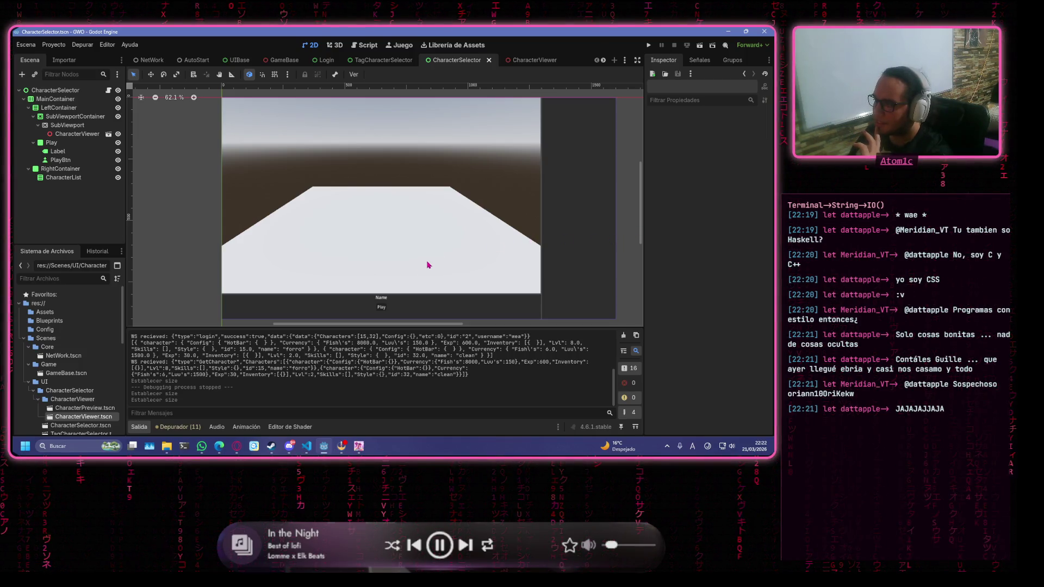
left_click(480, 315)
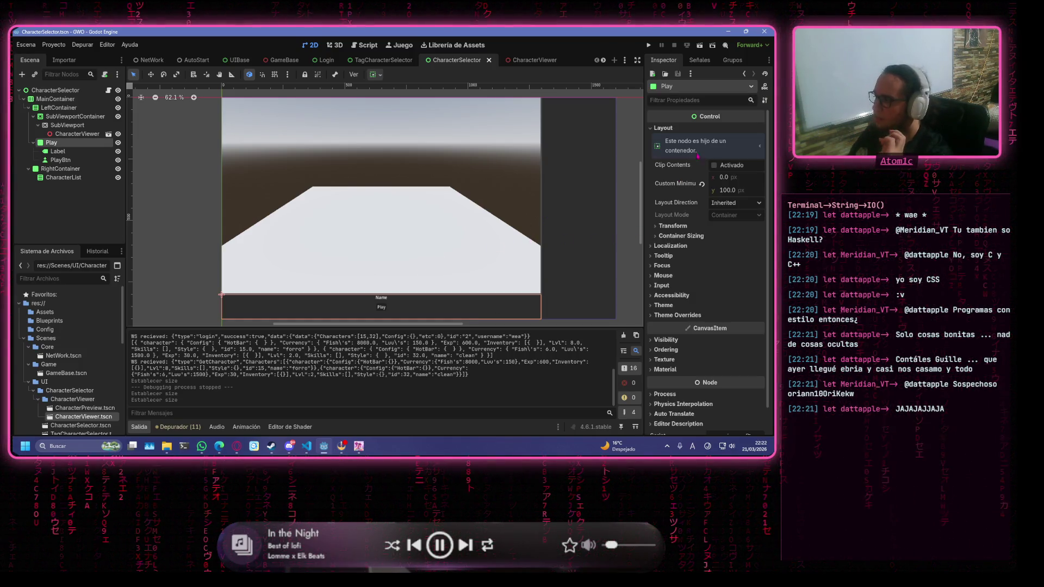
key("Up")
key("Up")
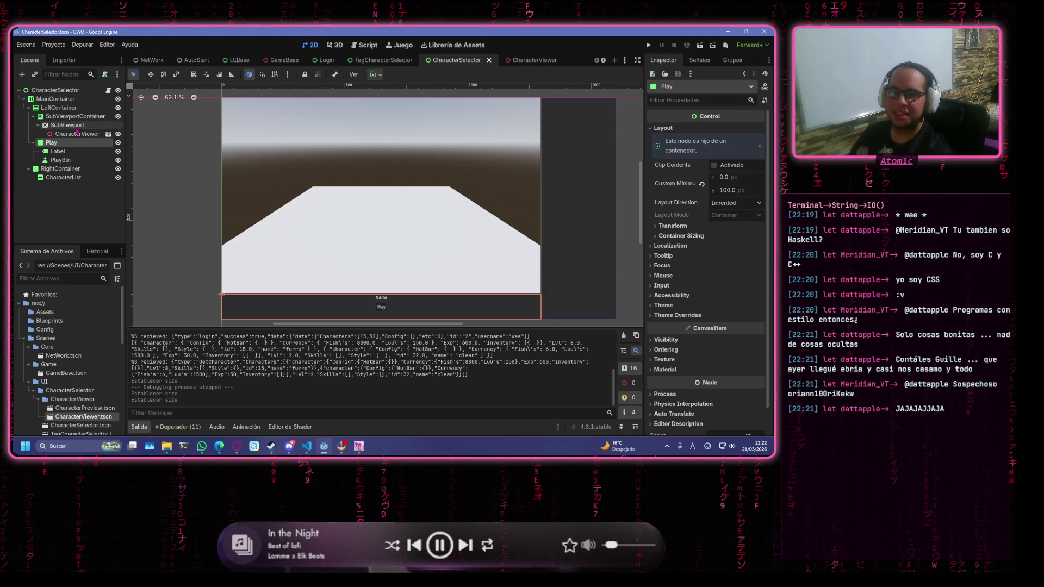
left_click(186, 137)
Step: Open CharacterPreview.tscn from the FileSystem dock
left_click(521, 63)
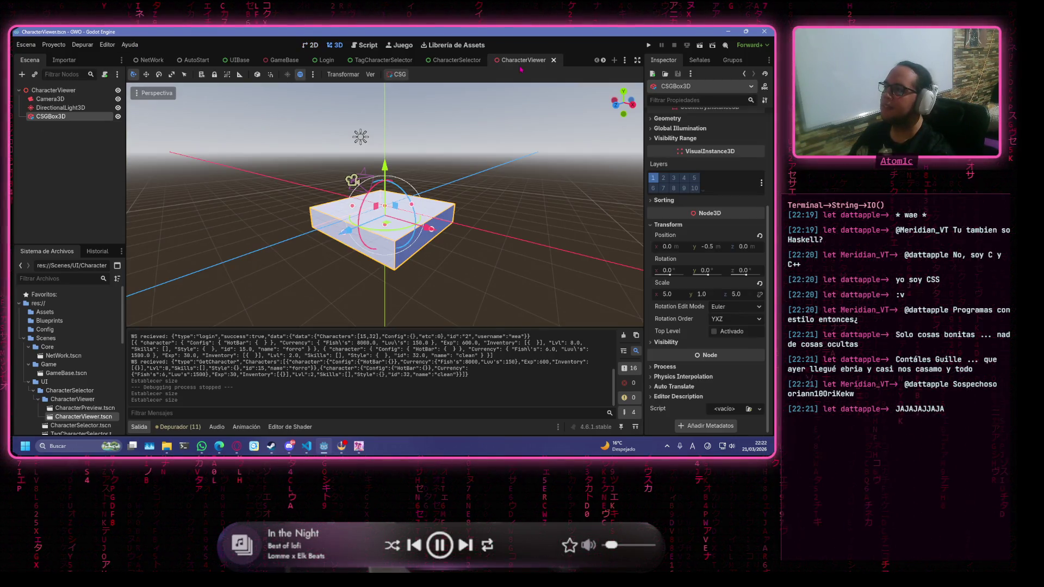
mouse_move(341, 447)
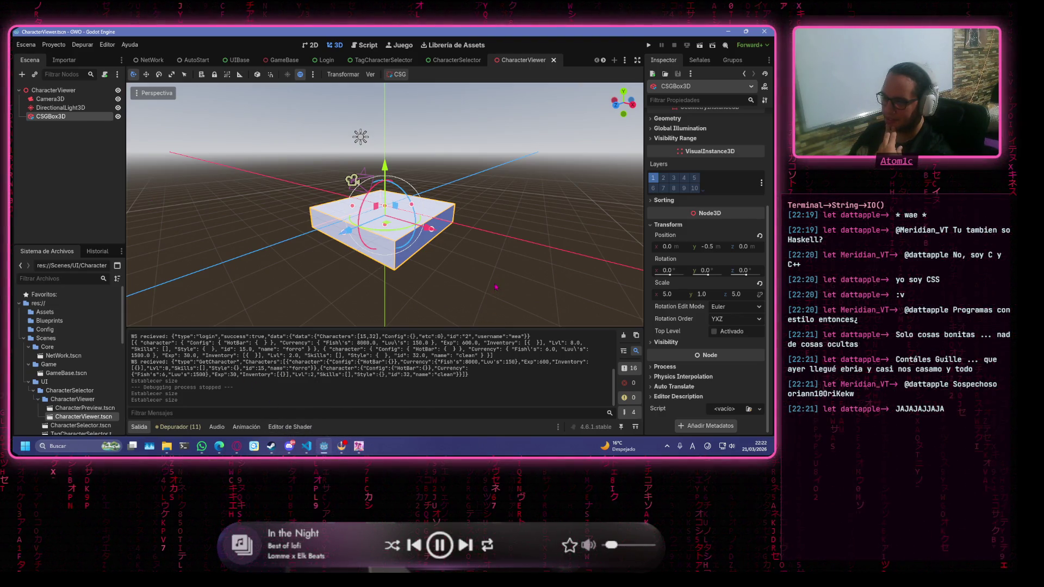
left_click(383, 318)
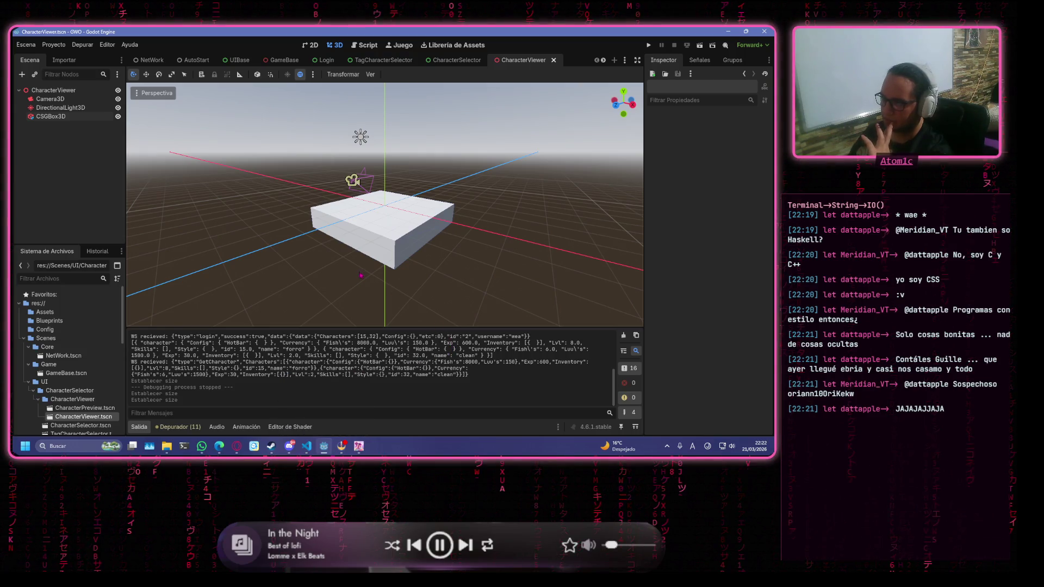
double_click(58, 409)
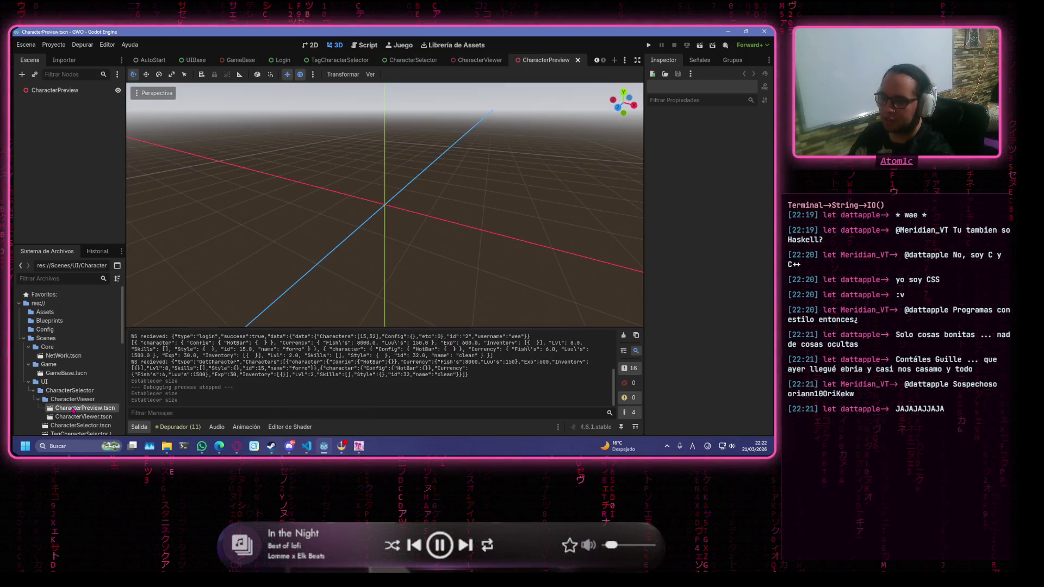
Step: Add a SpringBoneCollisionCapsule3D child to the CharacterPreview root node
left_click(49, 91)
right_click(54, 91)
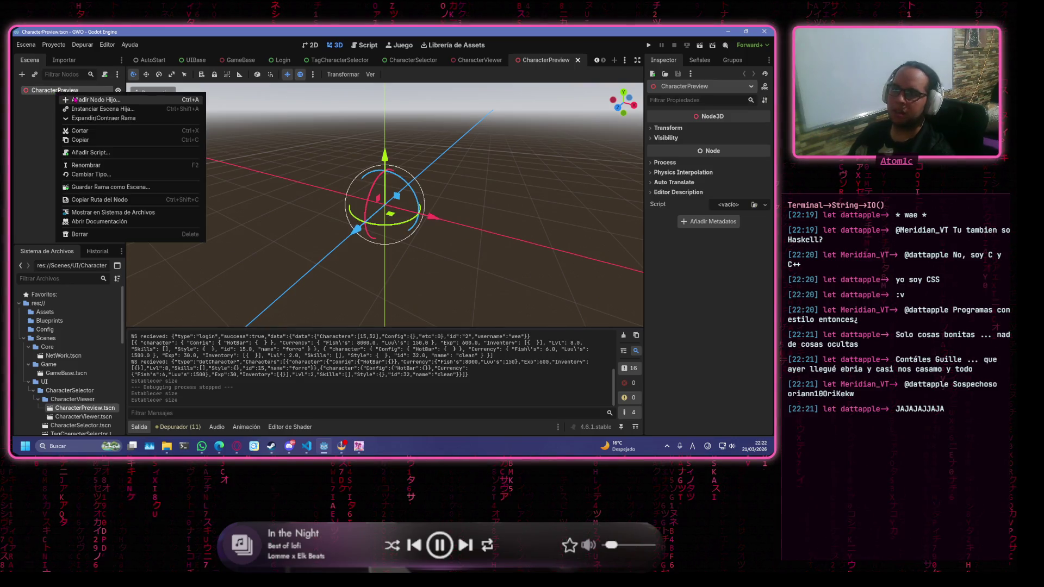
left_click(87, 100)
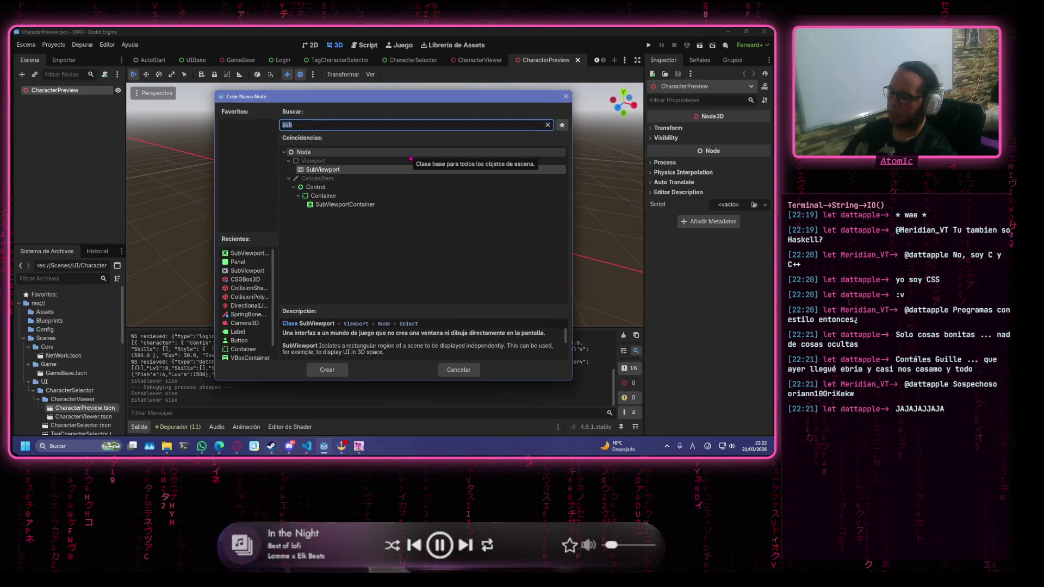
type("cam")
key("BackSpace")
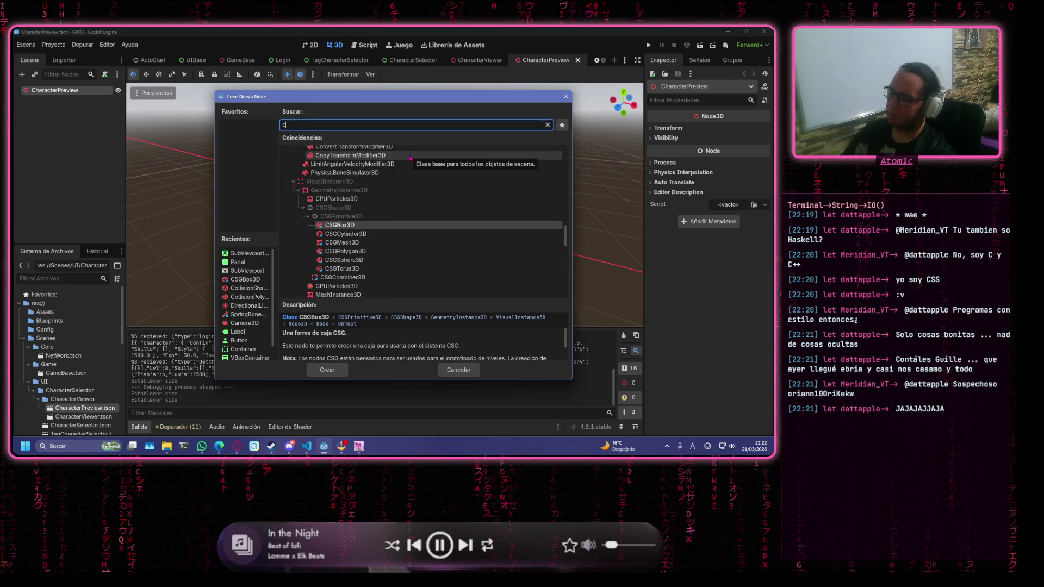
type("ps")
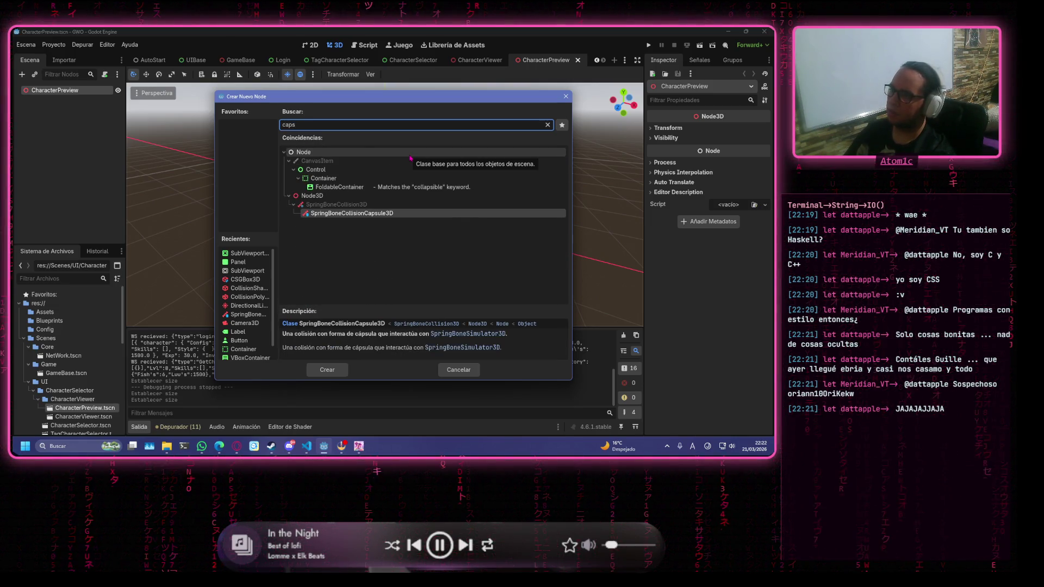
key("Return")
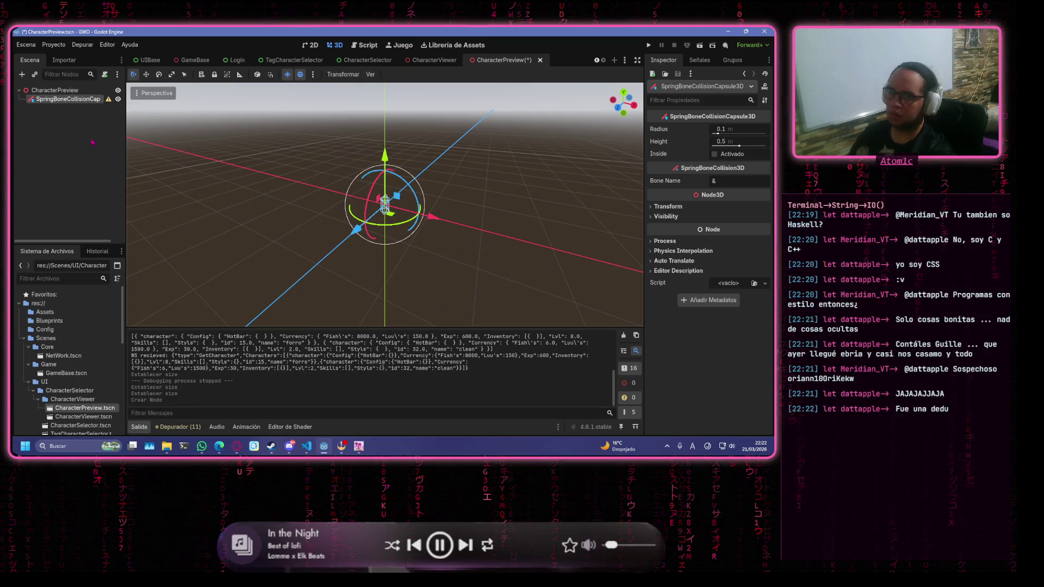
left_click(113, 164)
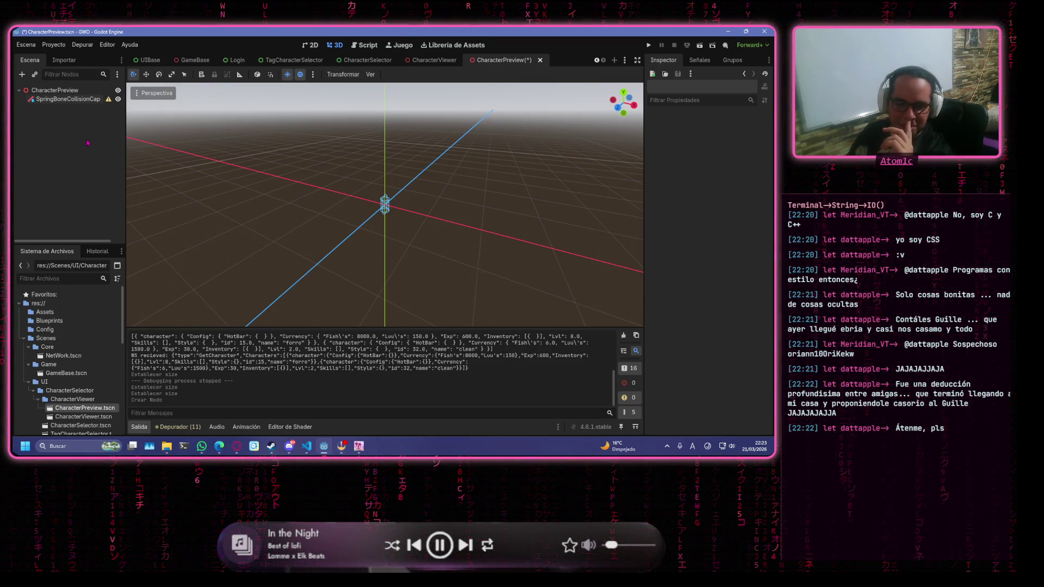
Step: Delete the SpringBoneCollisionCapsule3D node, leaving only the CharacterPreview root
left_click(69, 99)
key("Delete")
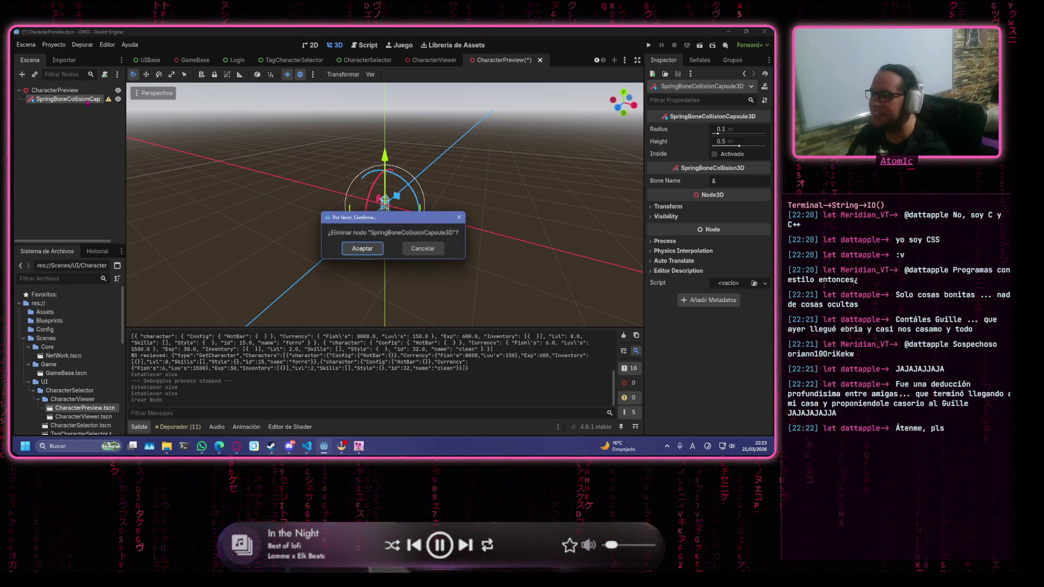
key("Return")
right_click(76, 90)
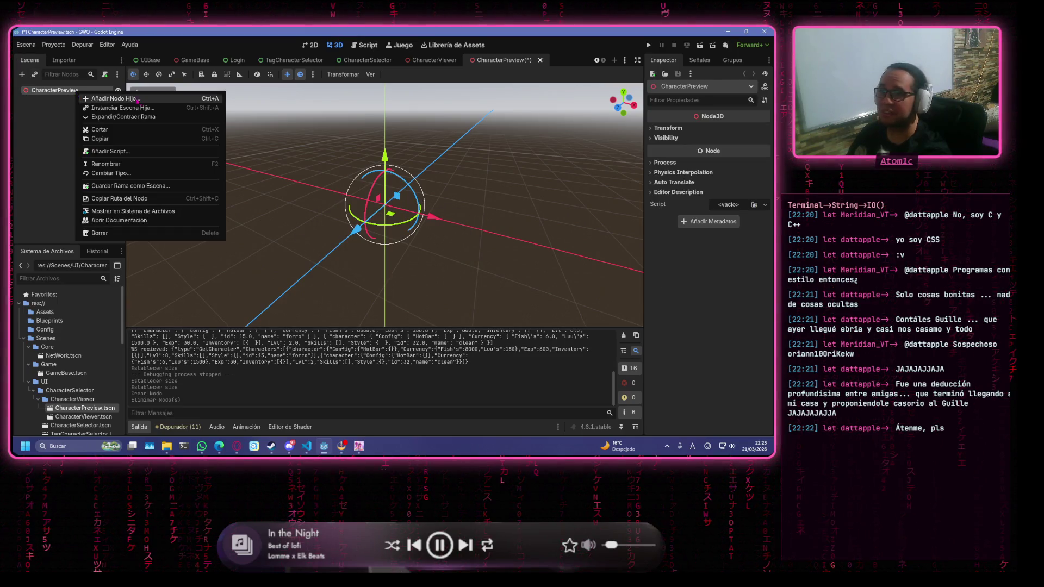
Step: Search the node types for 'CSG' and add a CSGPolygon3D child under CharacterPreview
left_click(101, 97)
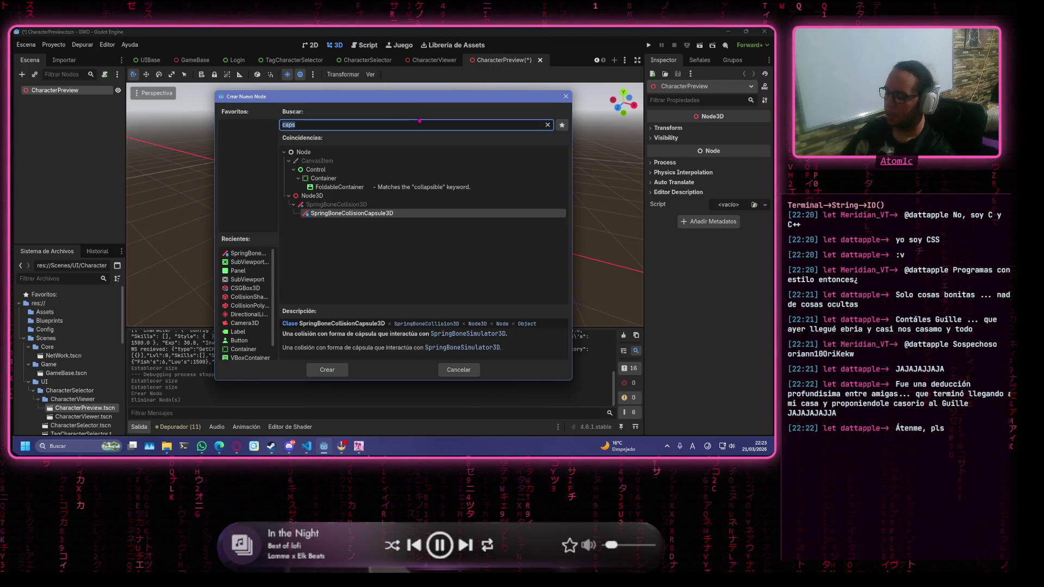
type("spi")
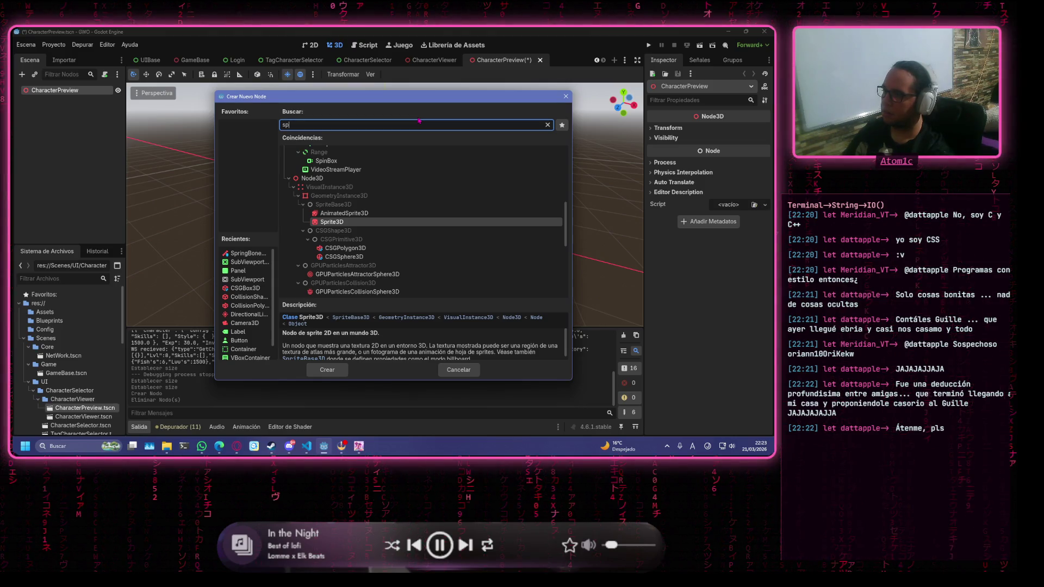
key("Down")
key("Down")
key("Down")
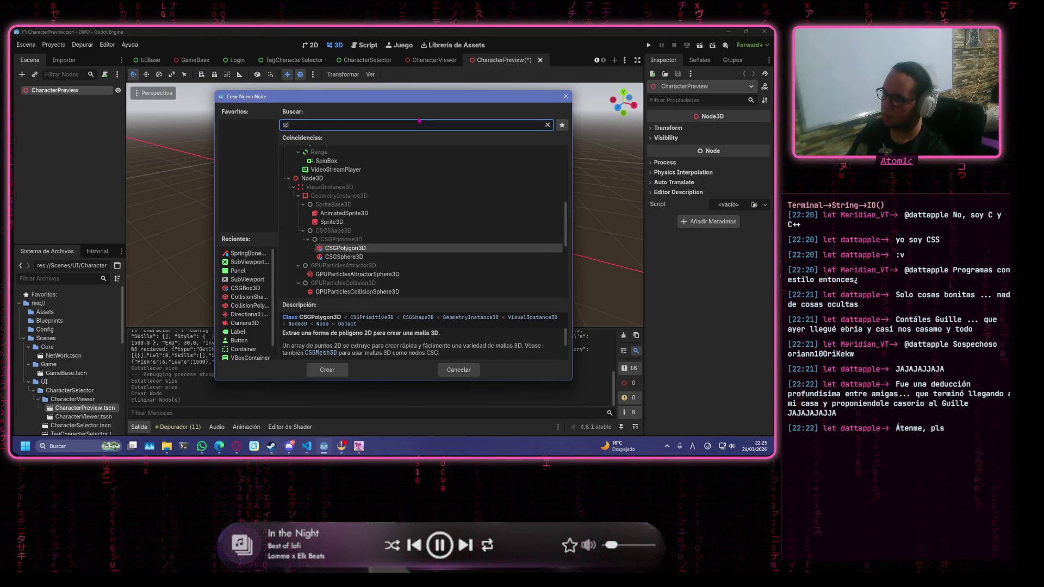
key("Up")
key("Up")
key("Up")
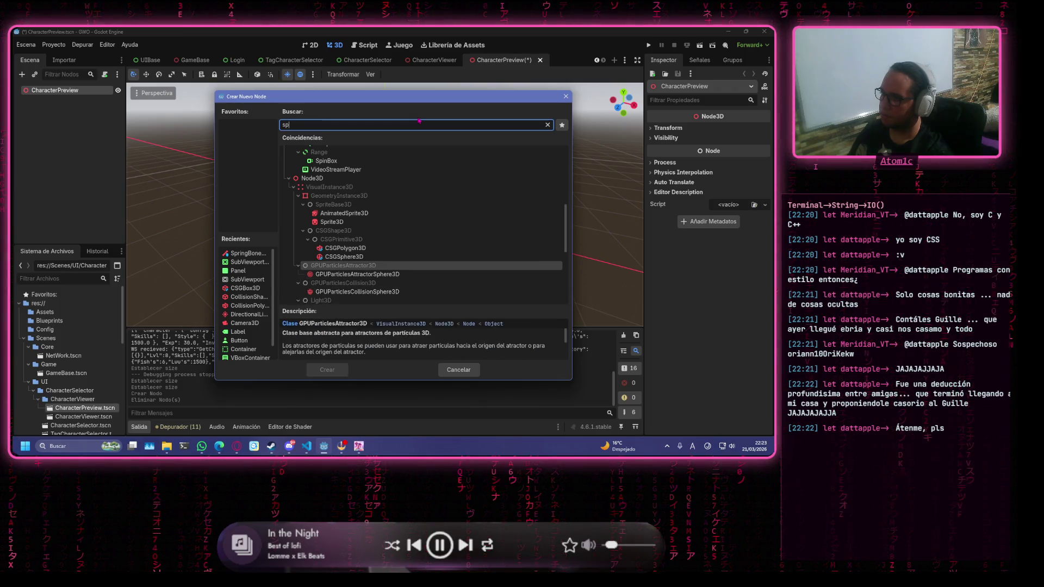
key("BackSpace")
key("BackSpace")
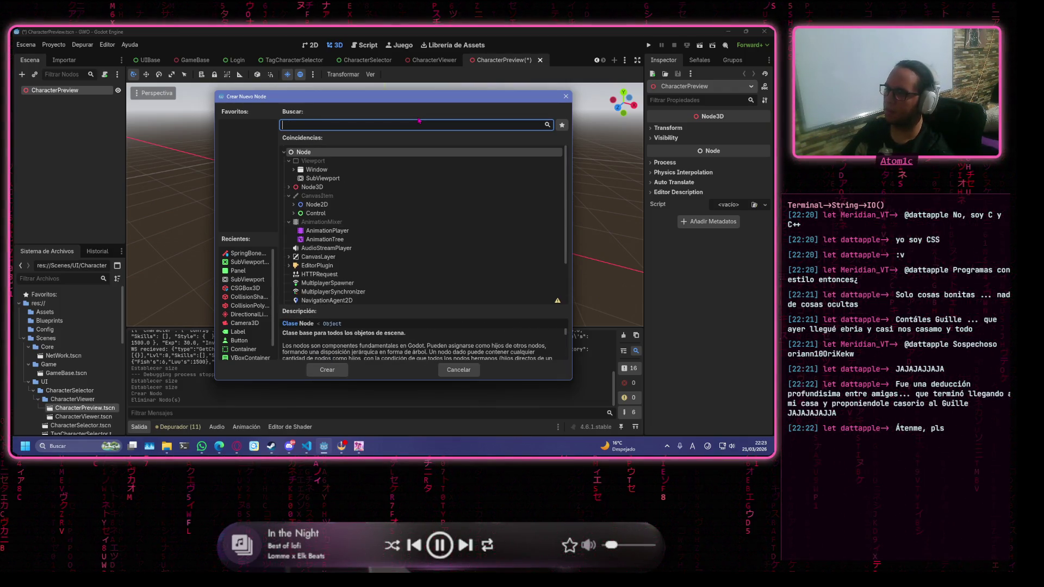
type("CSG")
key("Down")
key("Down")
key("Down")
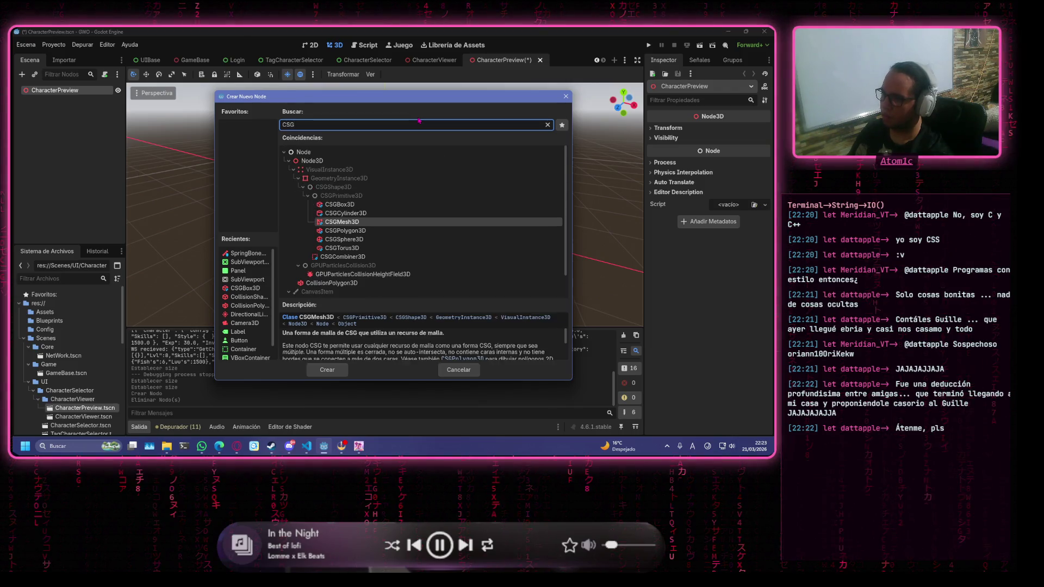
key("Up")
key("Up")
key("Up")
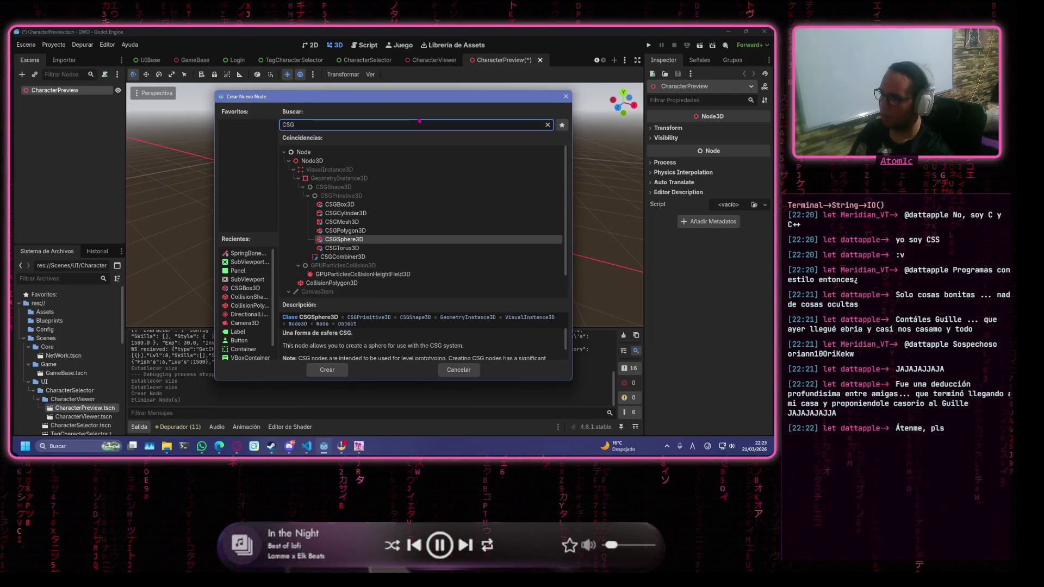
key("Up")
key("Up")
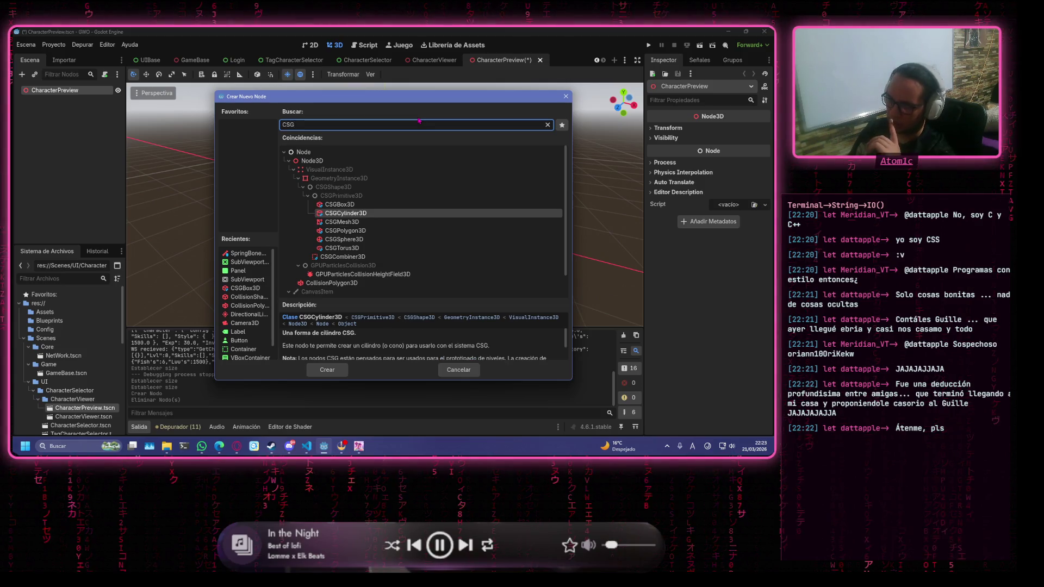
key("Down")
key("Down")
key("Down")
key("Return")
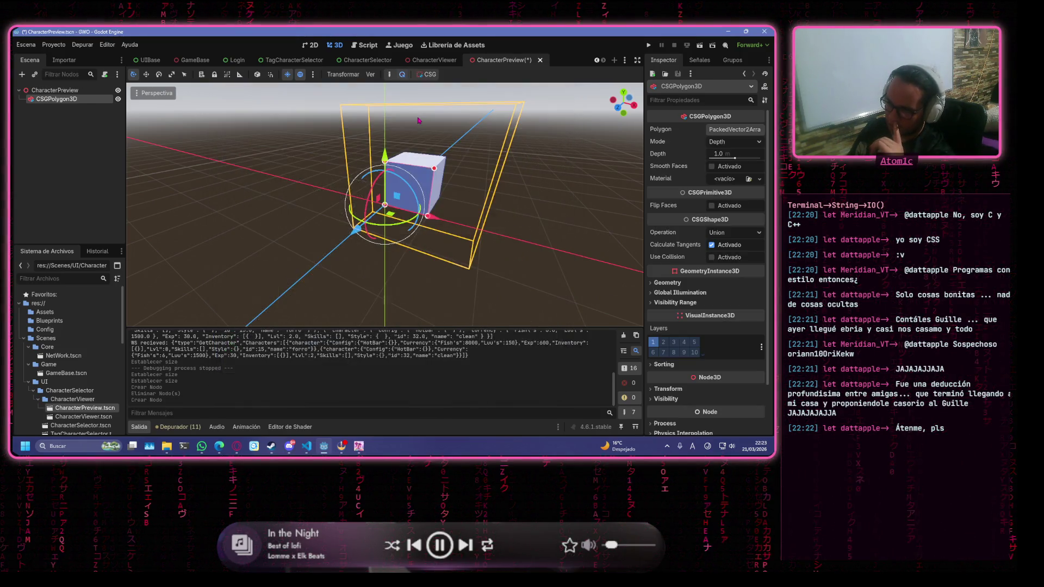
Step: Orbit to inspect the polygon shape, then delete the CSGPolygon3D node and confirm
left_click_drag(418, 119, 304, 130)
left_click(59, 109)
left_click(80, 103)
key("Delete")
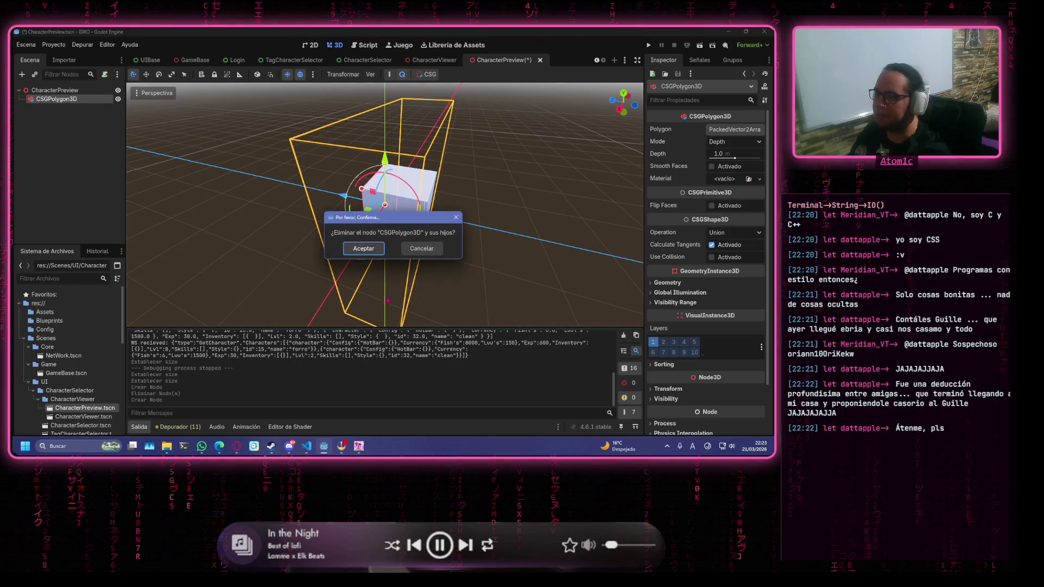
left_click(374, 249)
left_click(60, 90)
right_click(87, 89)
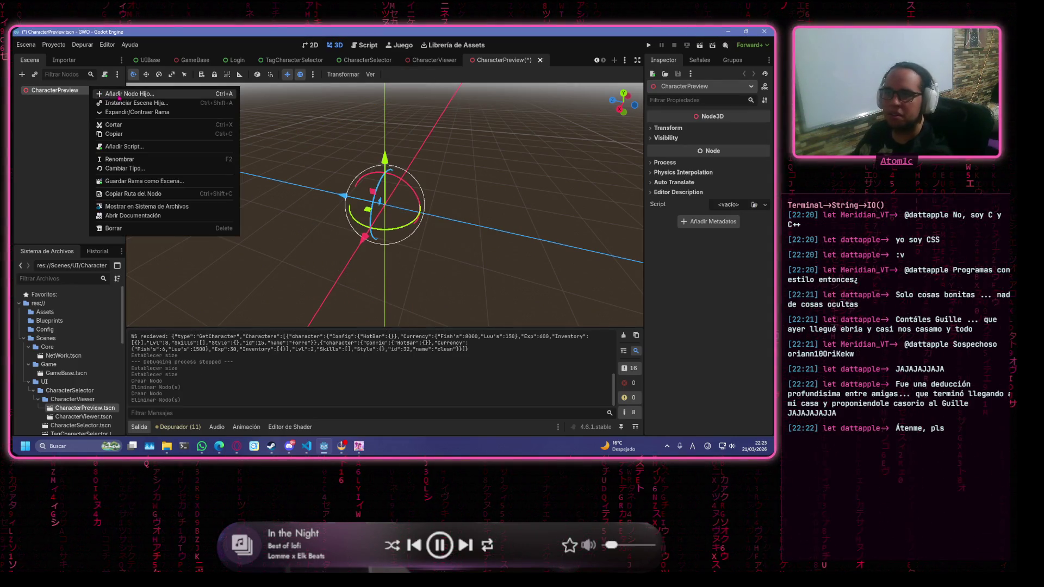
Step: Add a CSGCylinder3D child to CharacterPreview and view it from the front
left_click(108, 93)
left_click(346, 213)
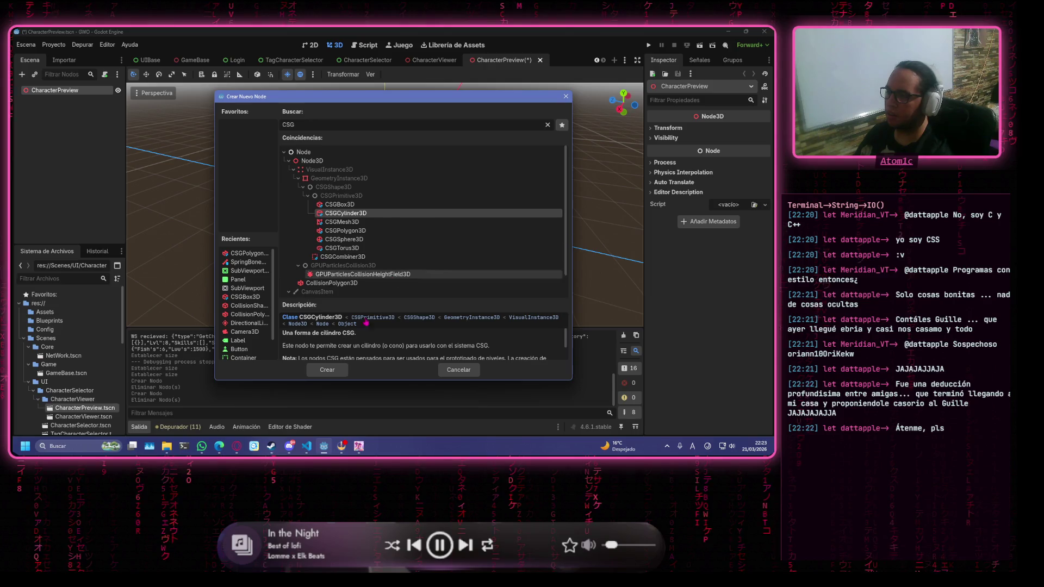
left_click(328, 370)
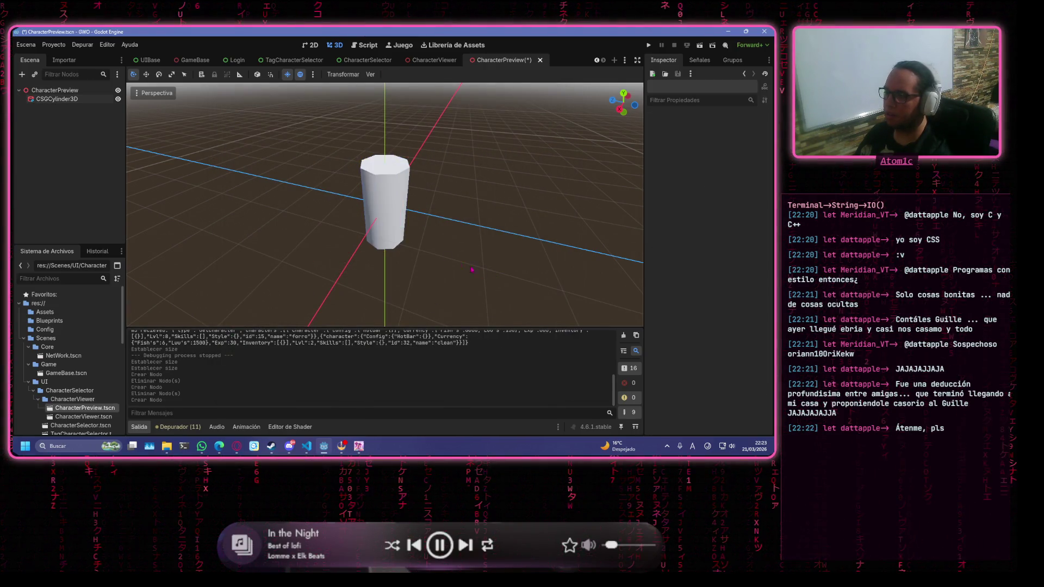
key("KP_1")
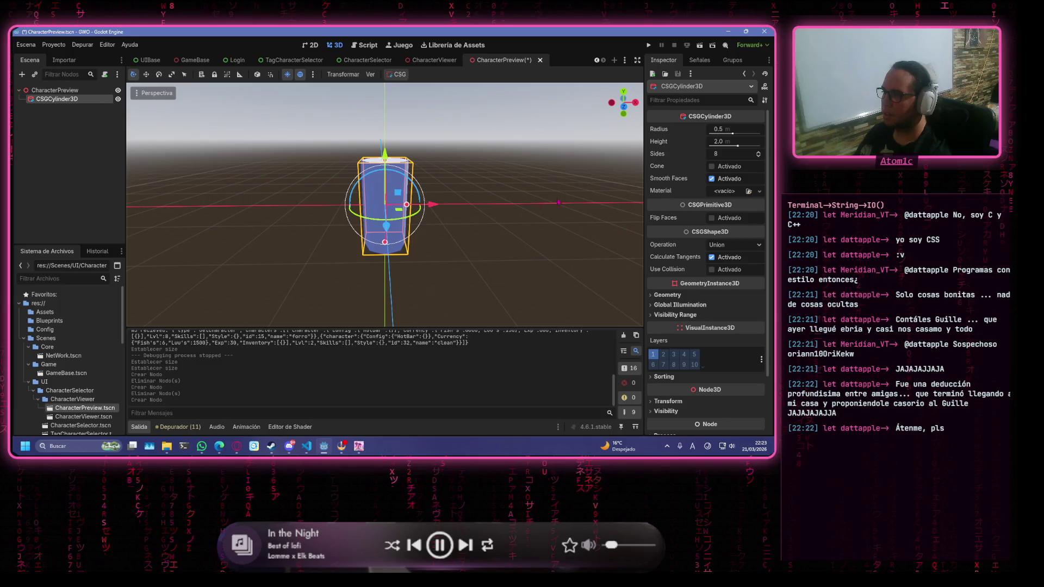
scroll(725, 327, "down", 3)
scroll(698, 255, "up", 3)
scroll(688, 304, "down", 2)
Step: Set the cylinder's Transform position Y to 1.0 and save the CharacterPreview scene
left_click(680, 333)
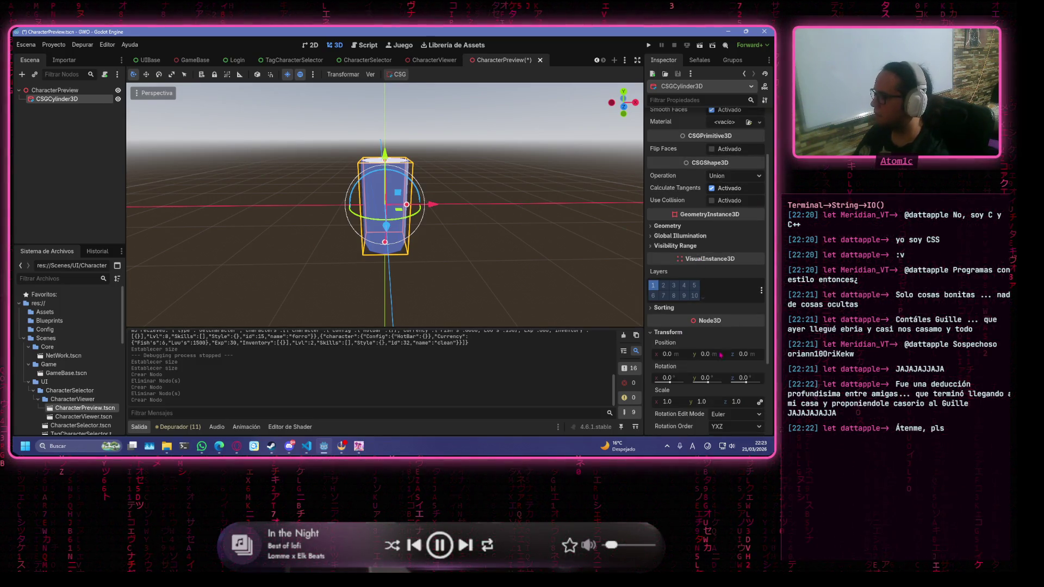
scroll(720, 354, "down", 3)
left_click(701, 294)
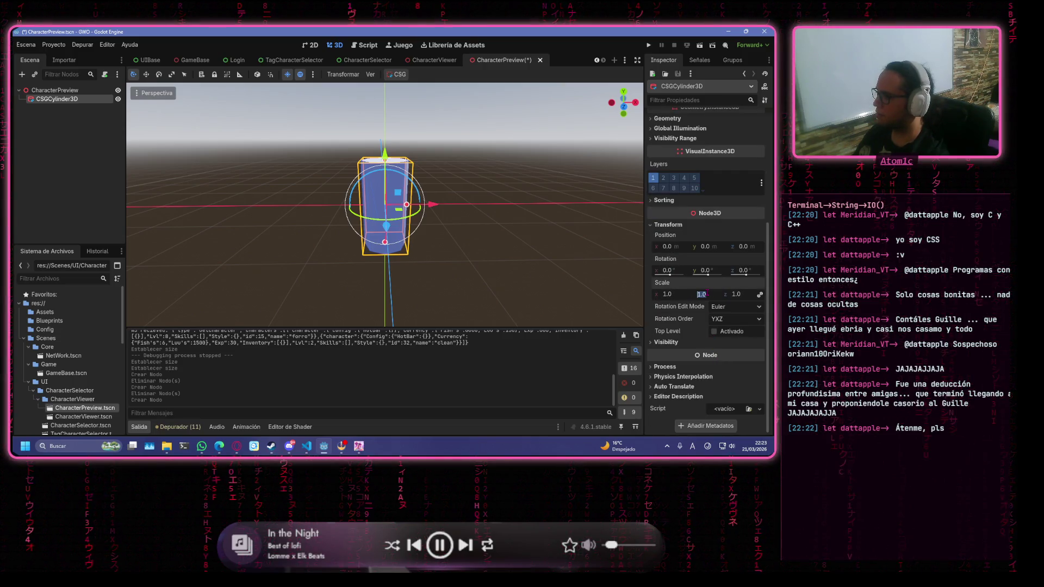
left_click(704, 246)
type("1")
key("Return")
left_click(528, 218)
scroll(373, 173, "up", 3)
key("ctrl+s")
Step: Orbit to look down on the cylinder, then switch to the CharacterViewer scene
left_click(373, 173)
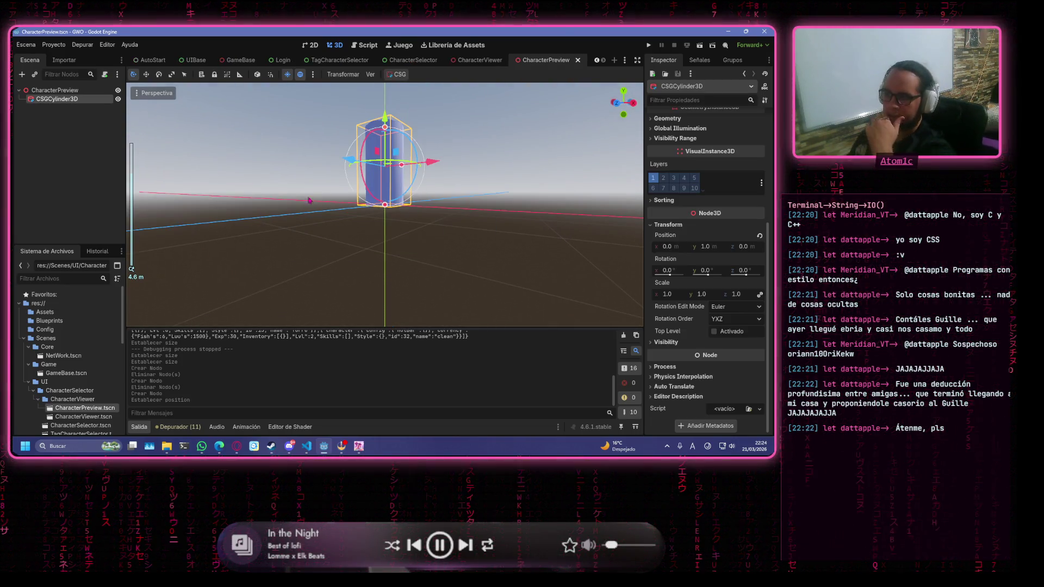
left_click(228, 186)
mouse_move(230, 187)
left_mouse_down()
mouse_move(400, 233)
mouse_move(380, 179)
left_mouse_up()
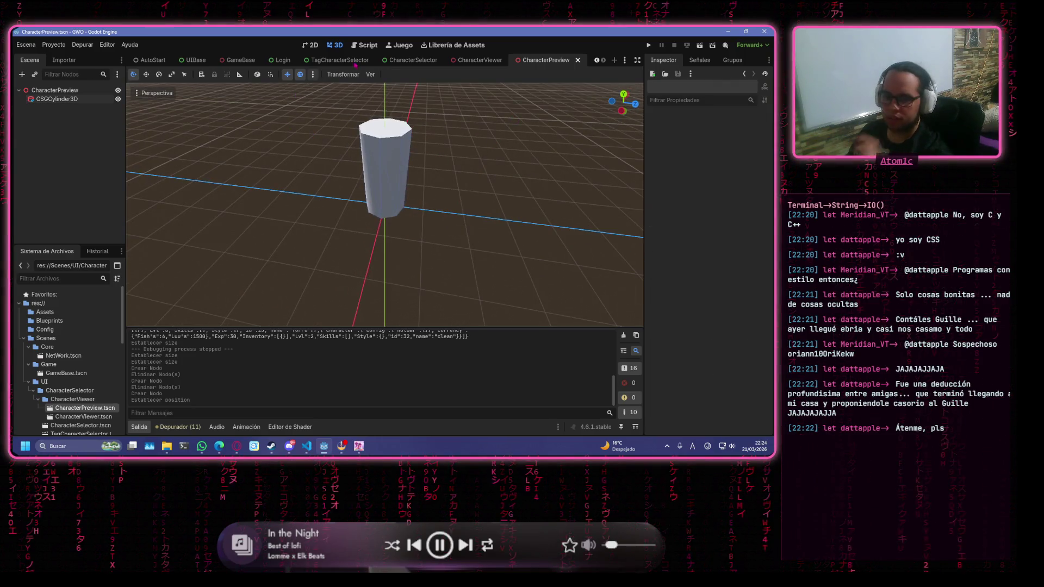
left_click(480, 60)
left_click(282, 168)
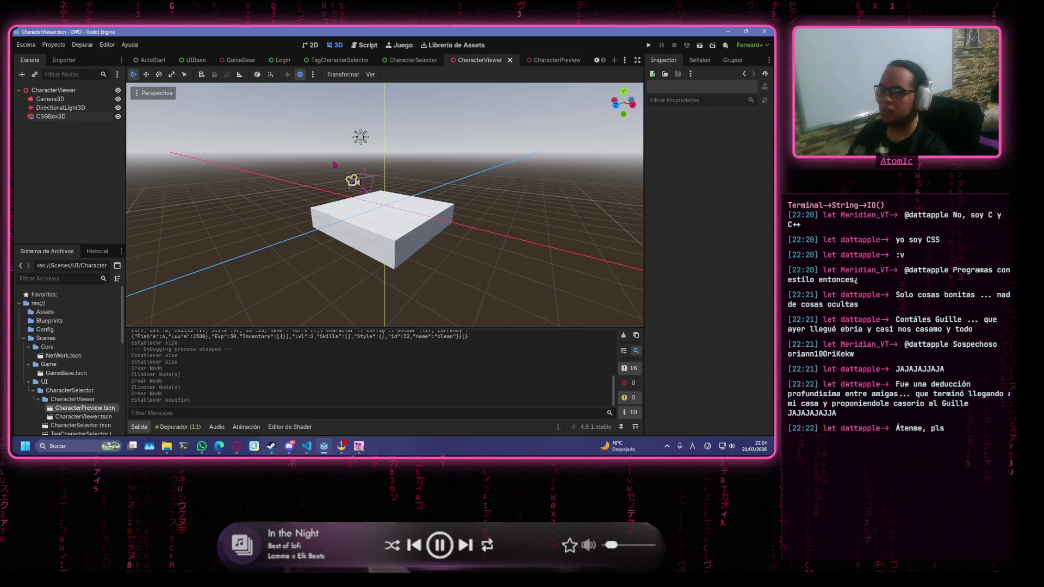
Step: Cycle through the CharacterSelector, CharacterViewer and CharacterPreview scenes, then select the CharacterSelector scripts folder
left_click(413, 60)
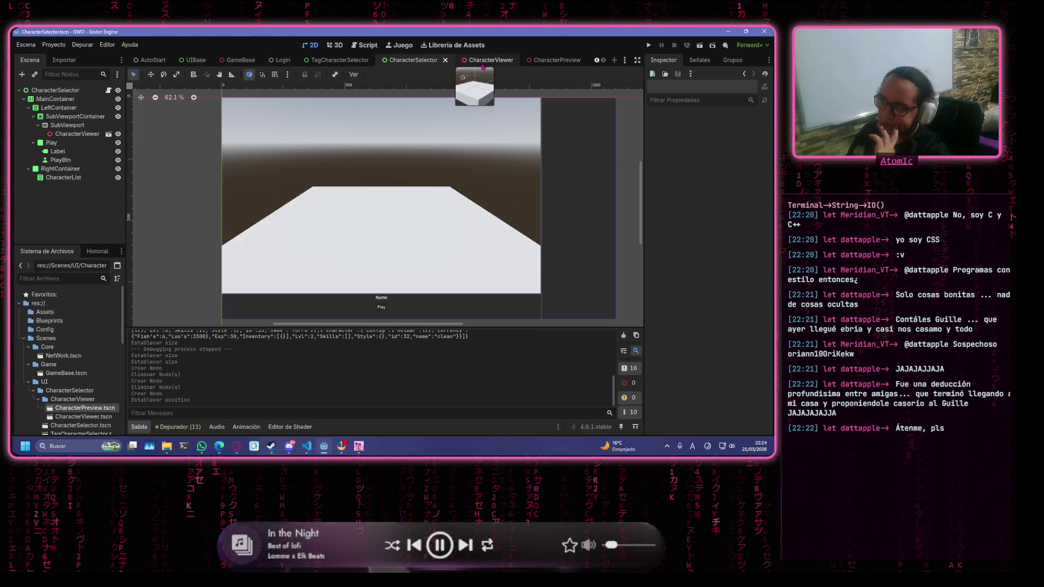
left_click(482, 61)
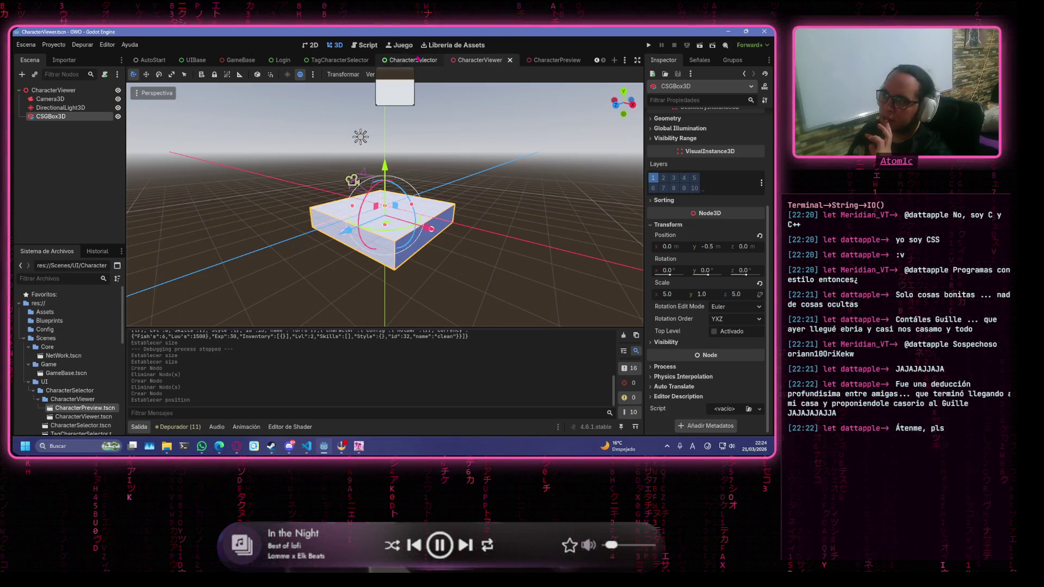
left_click(412, 60)
left_click(550, 61)
left_click(486, 59)
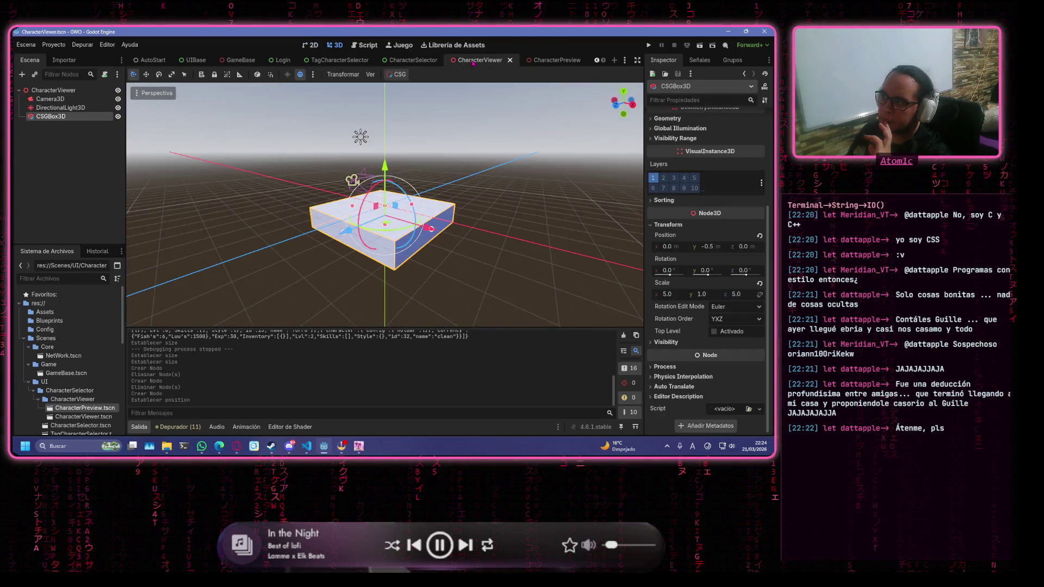
left_click(412, 60)
left_click(505, 61)
left_click(550, 61)
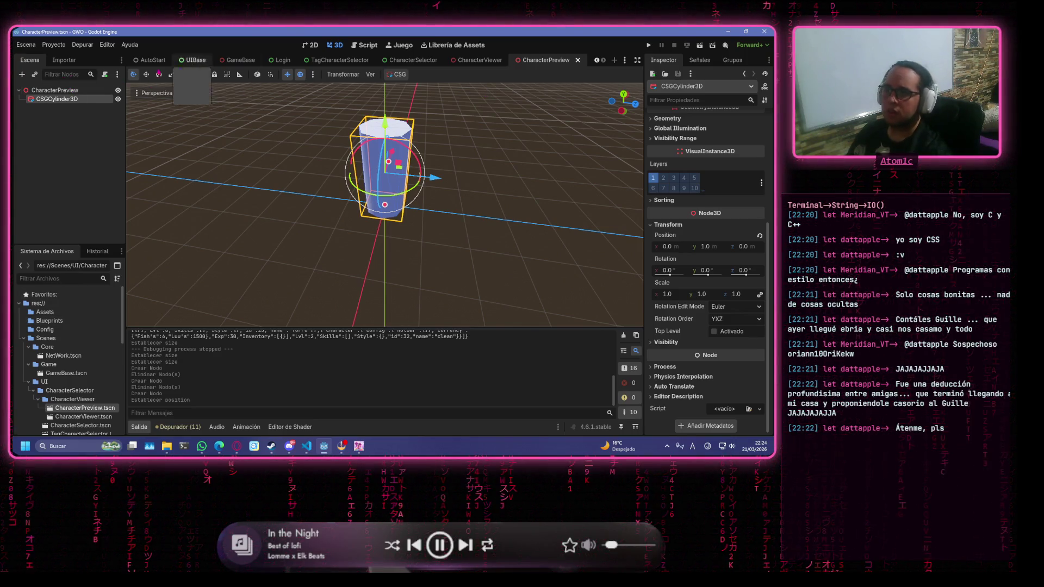
scroll(81, 369, "down", 10)
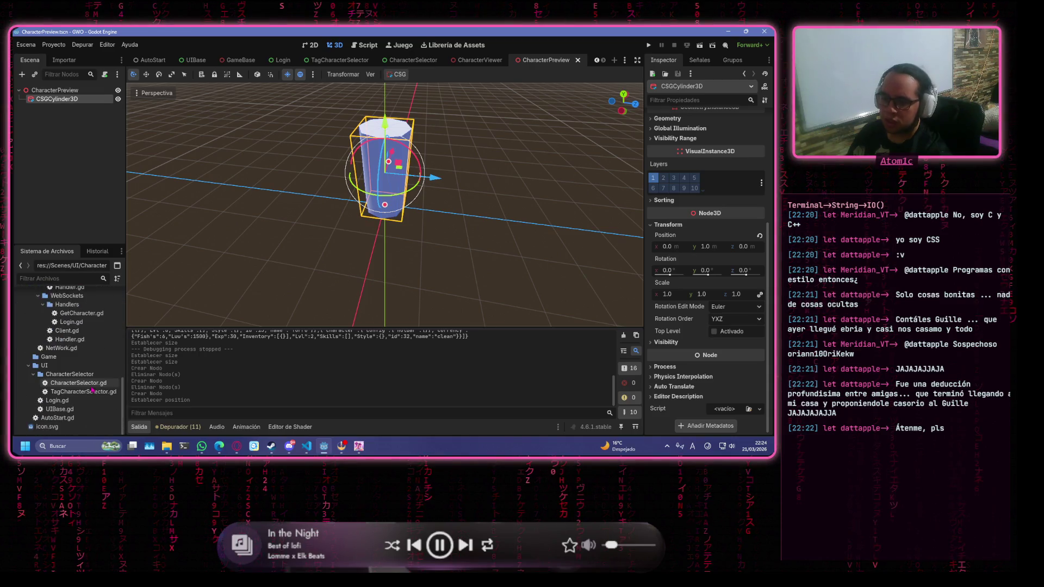
left_click(70, 374)
Step: Create a new script named CharacterViewer.gd in the CharacterSelector folder
right_click(70, 374)
mouse_move(228, 295)
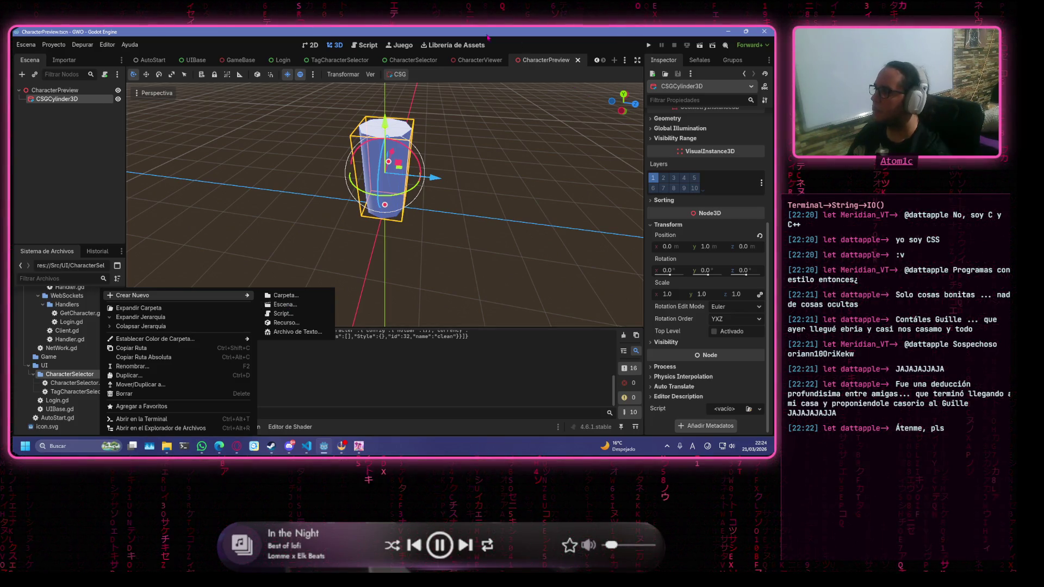
left_click(480, 61)
right_click(93, 375)
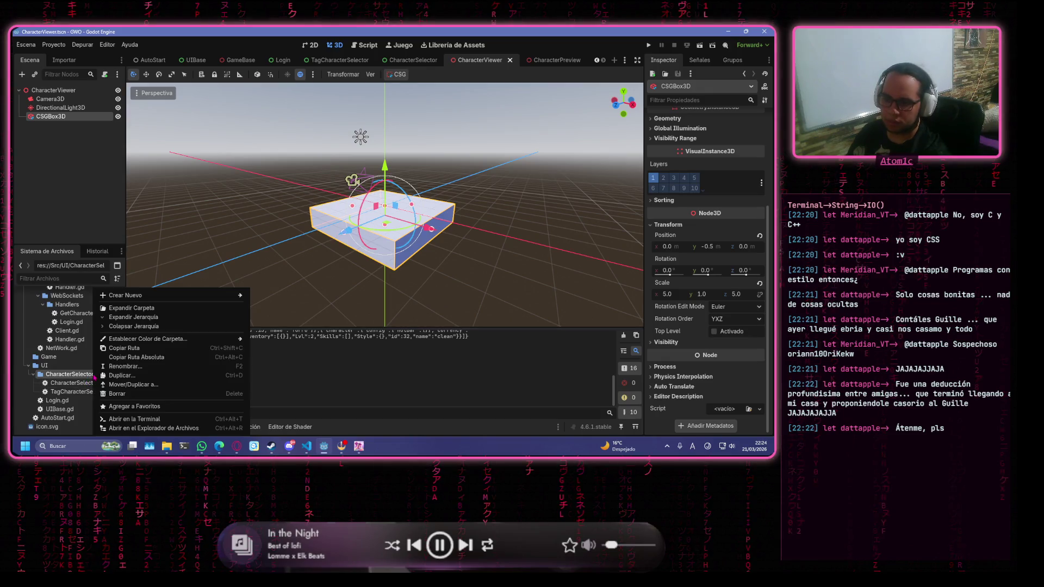
mouse_move(192, 294)
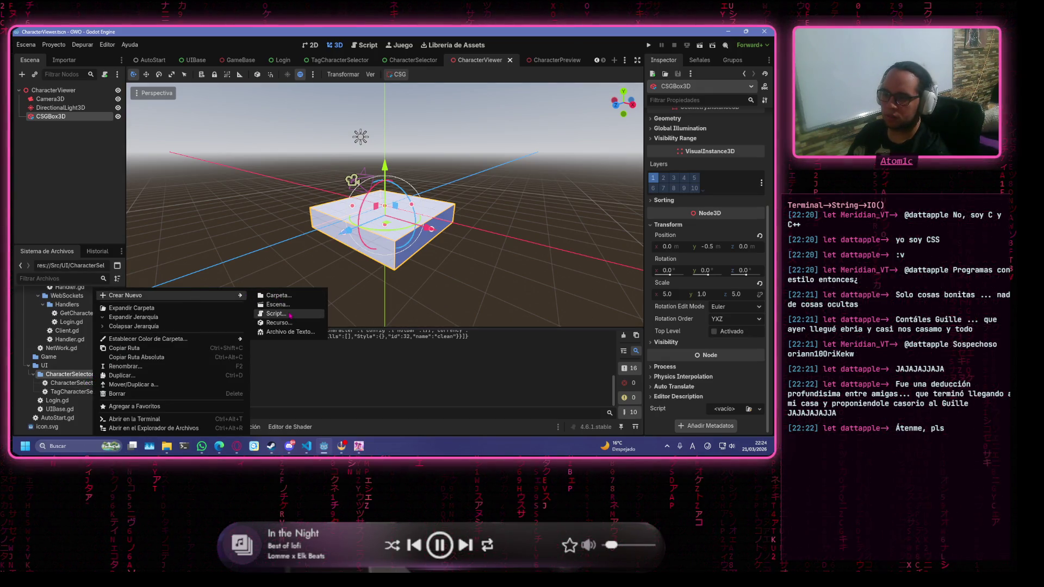
left_click(290, 315)
type("Charac")
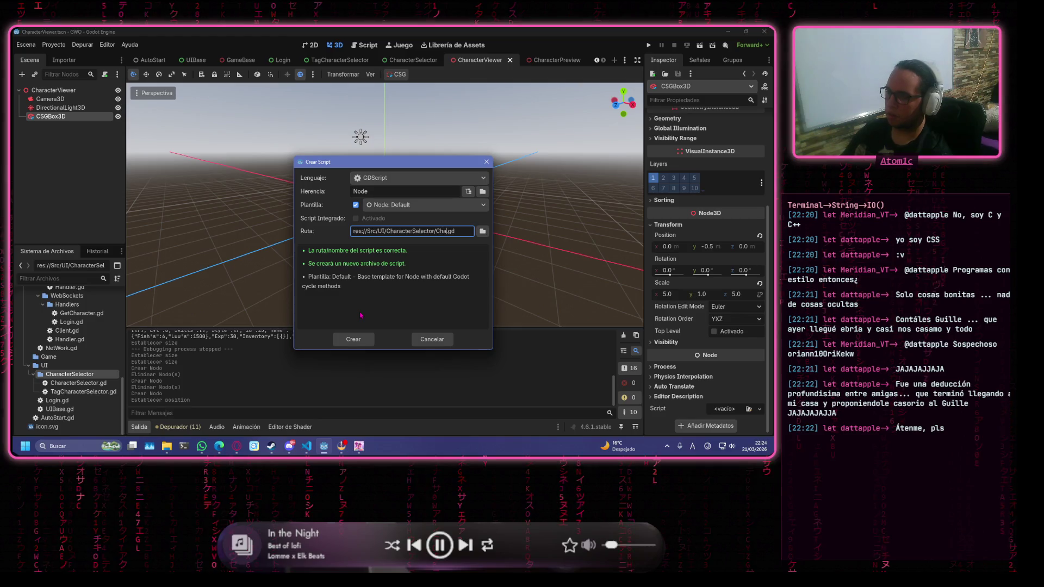
type("terView")
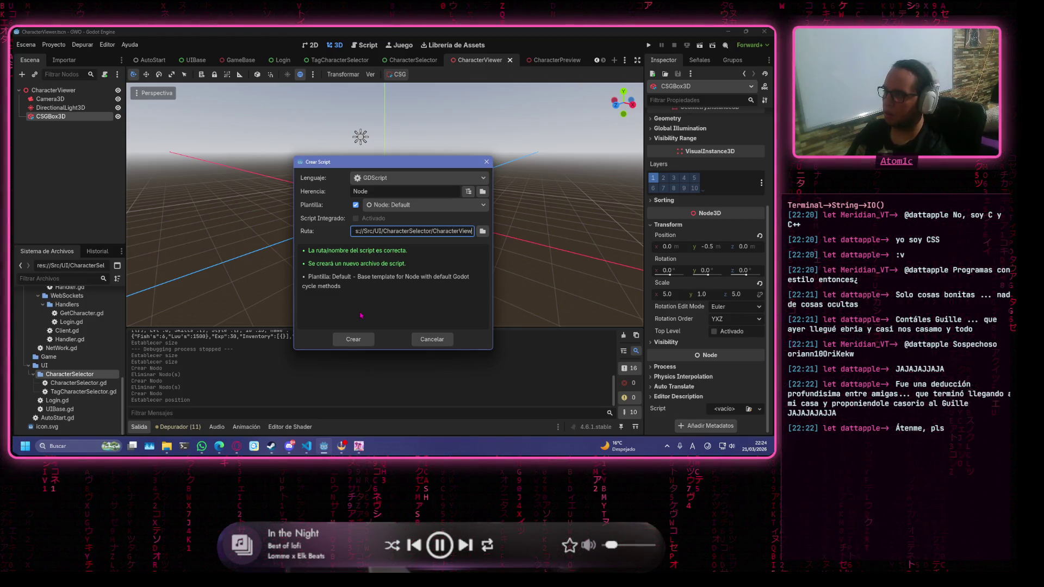
type("er")
key("Return")
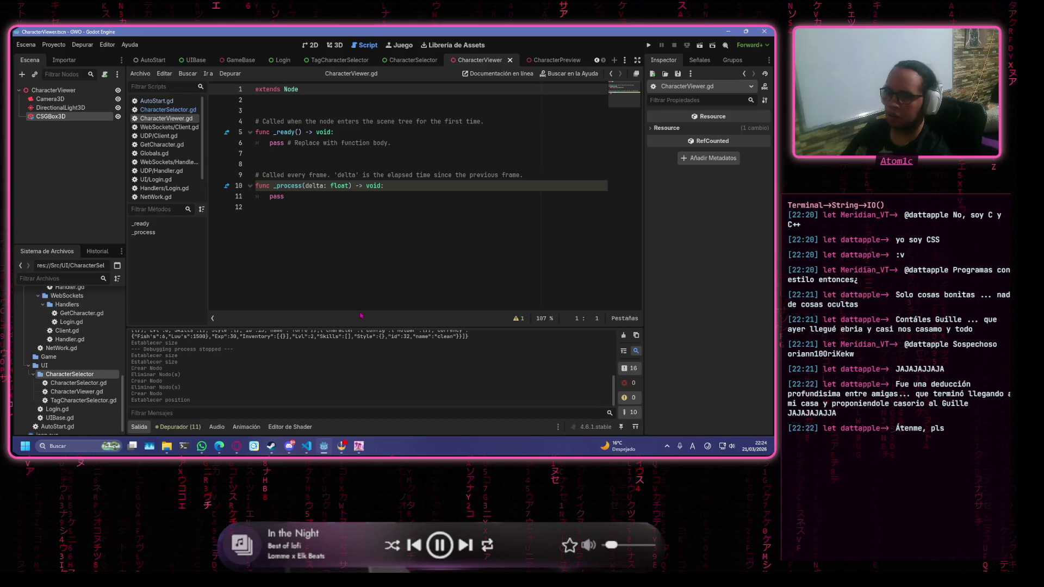
Step: Strip _process and the placeholder comment from CharacterViewer.gd, save, and run the game
mouse_move(347, 235)
left_mouse_down()
mouse_move(326, 137)
mouse_move(322, 170)
left_mouse_up()
key("BackSpace")
key("BackSpace")
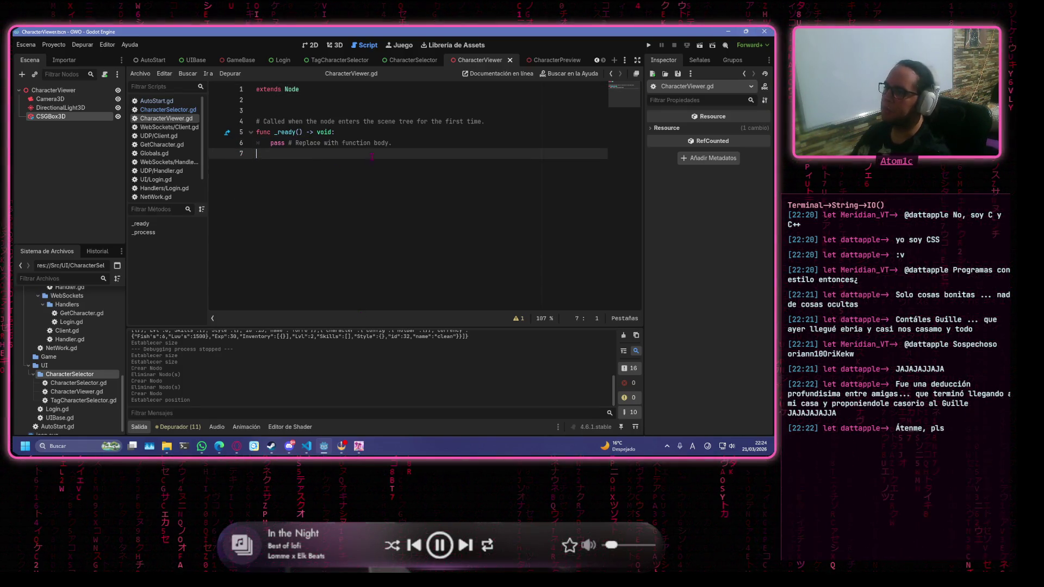
left_click_drag(392, 143, 289, 142)
key("BackSpace")
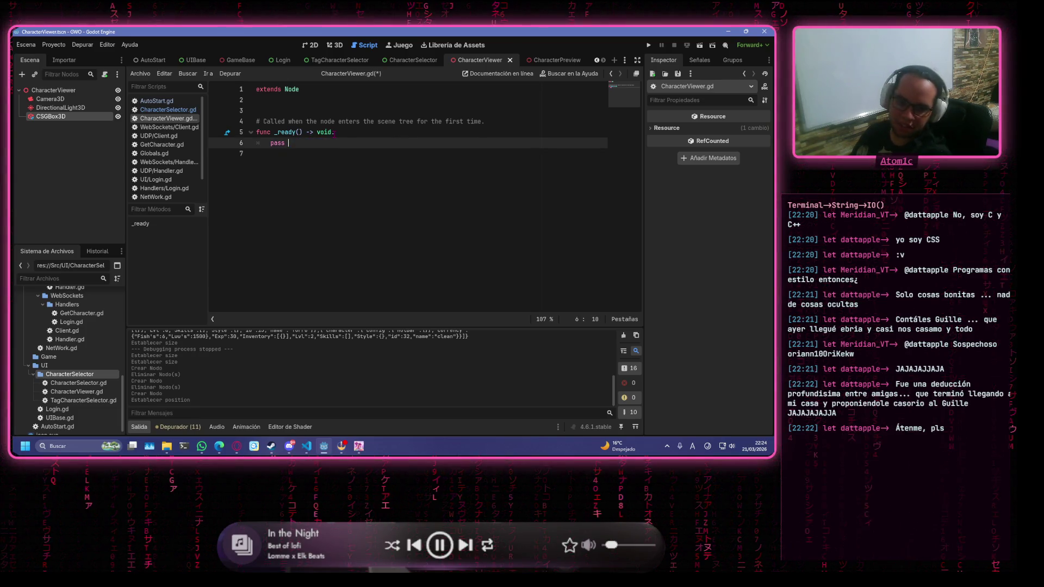
left_click(370, 132)
key("ctrl+s")
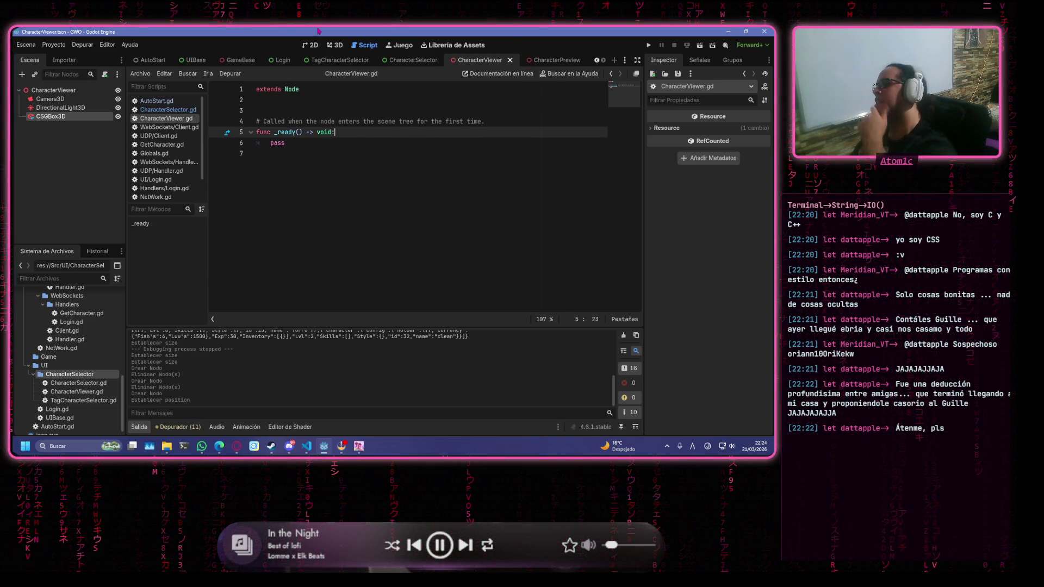
left_click(331, 139)
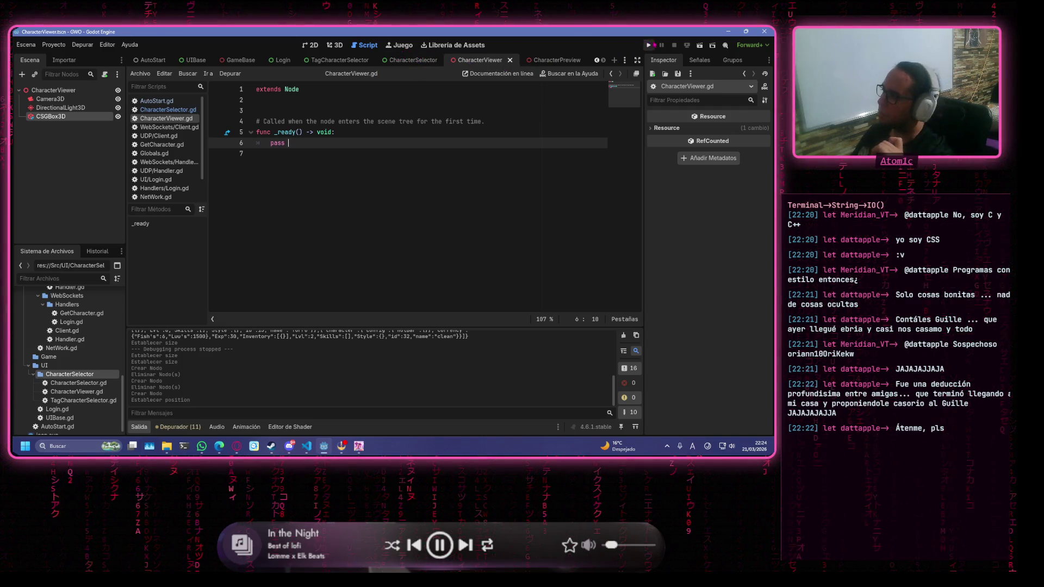
left_click(648, 46)
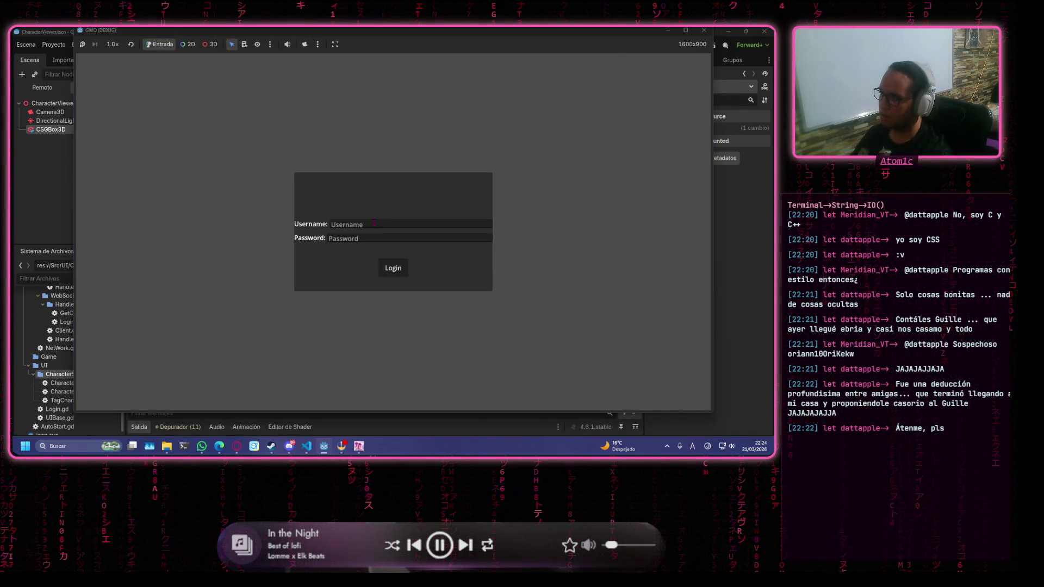
type("wea")
key("Tab")
type("wea")
left_click(393, 268)
left_click(630, 76)
left_click(641, 119)
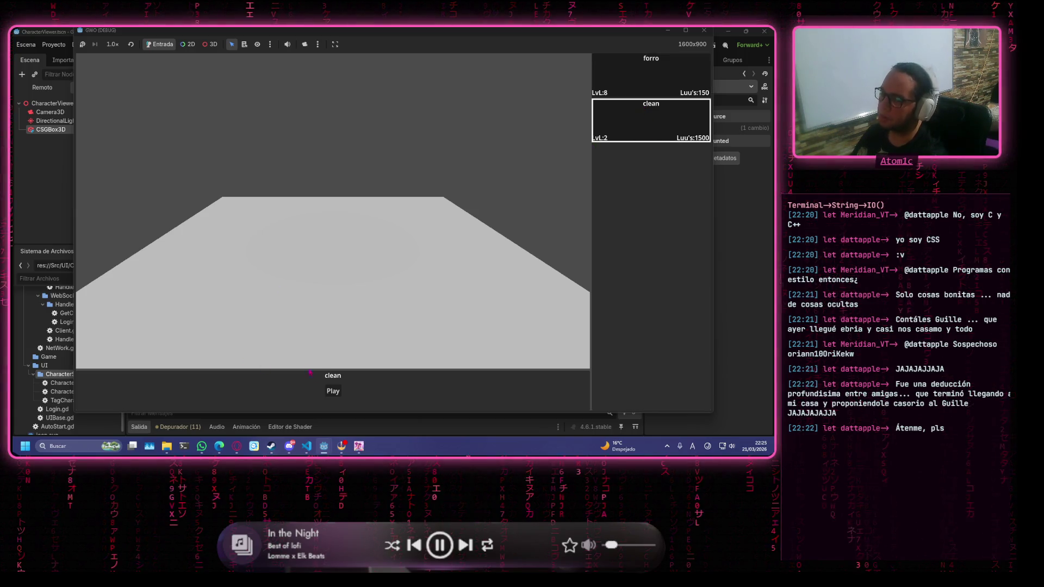
left_click(652, 76)
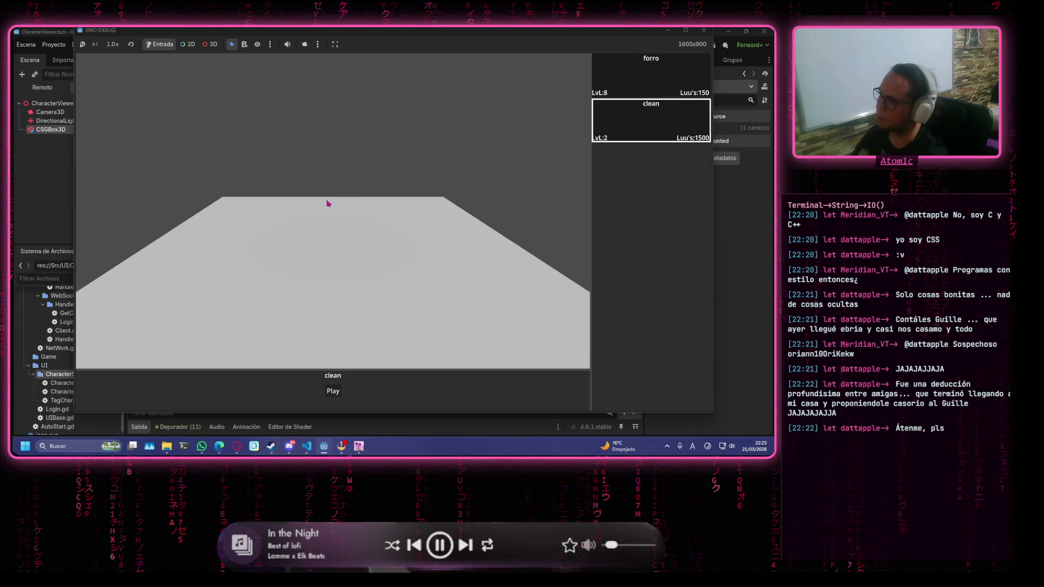
left_click(707, 32)
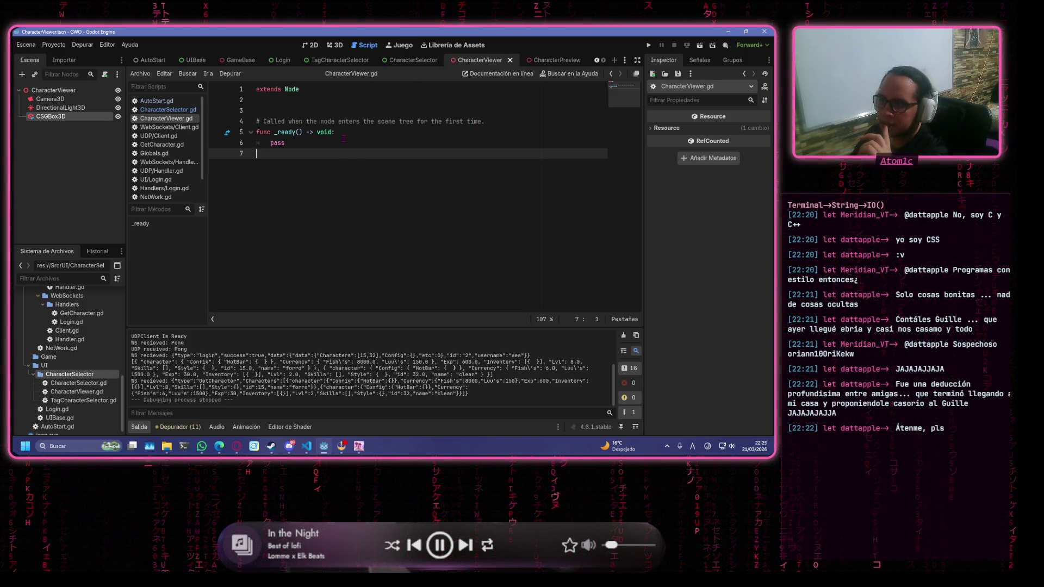
left_click(365, 143)
left_click(417, 121)
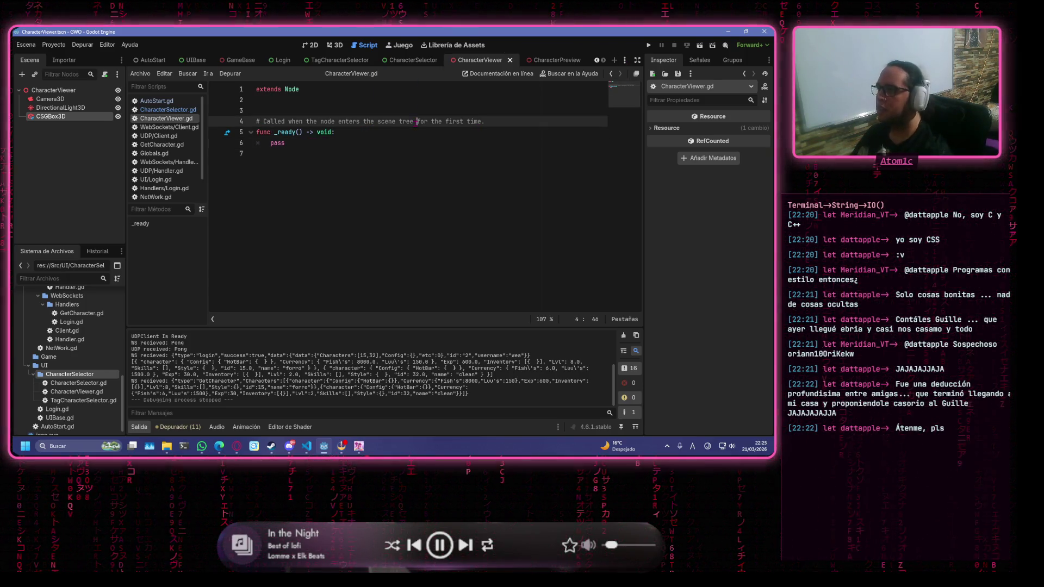
left_click(393, 63)
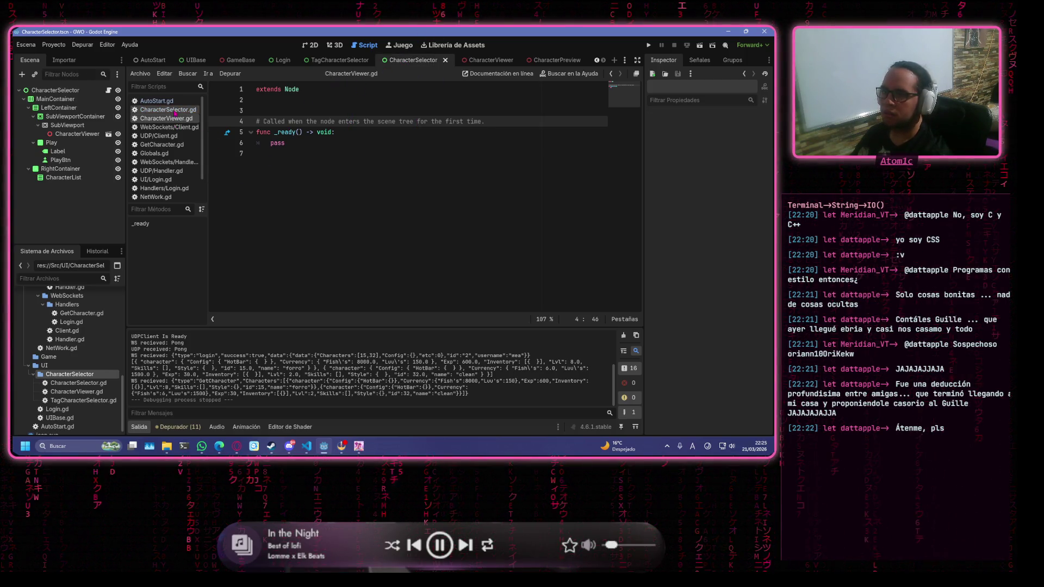
left_click(501, 174)
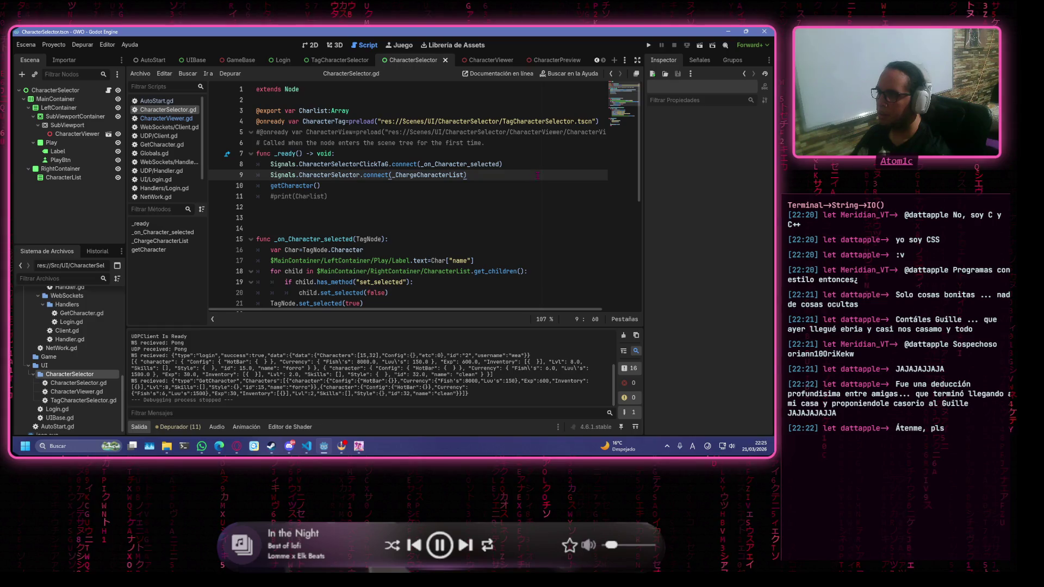
left_click_drag(546, 164, 271, 164)
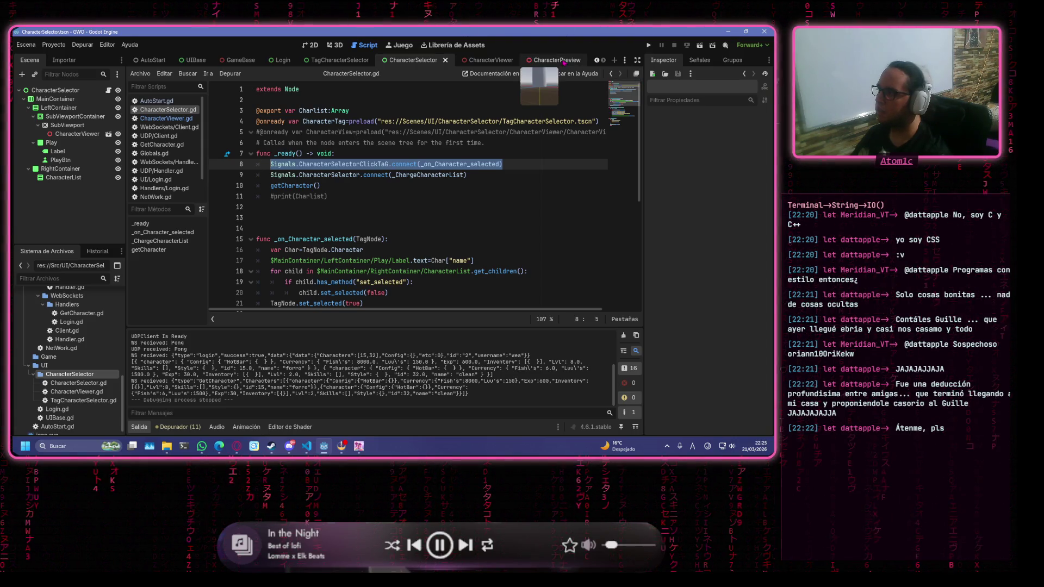
left_click(485, 60)
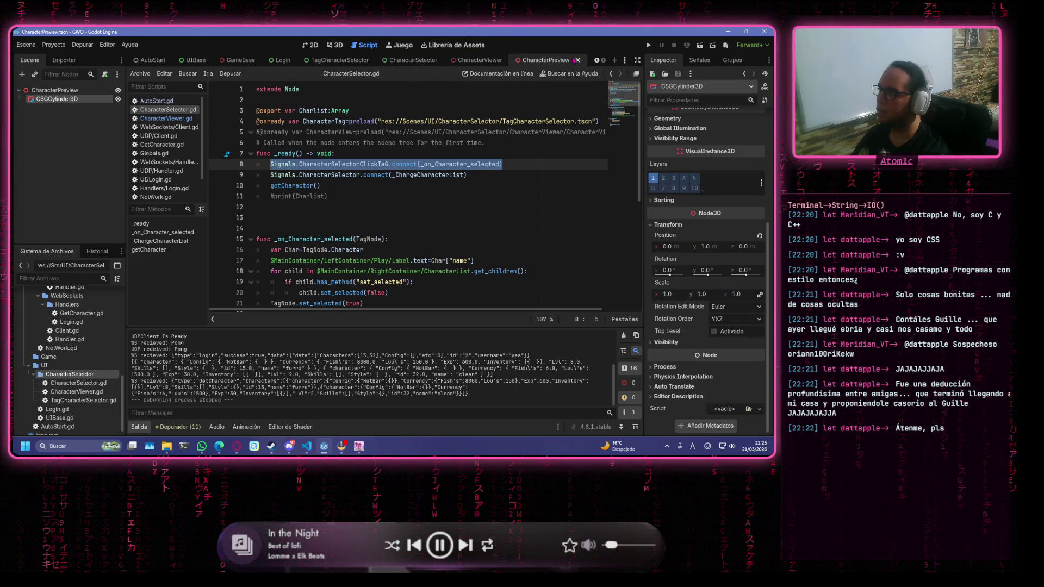
left_click(412, 59)
left_click(481, 60)
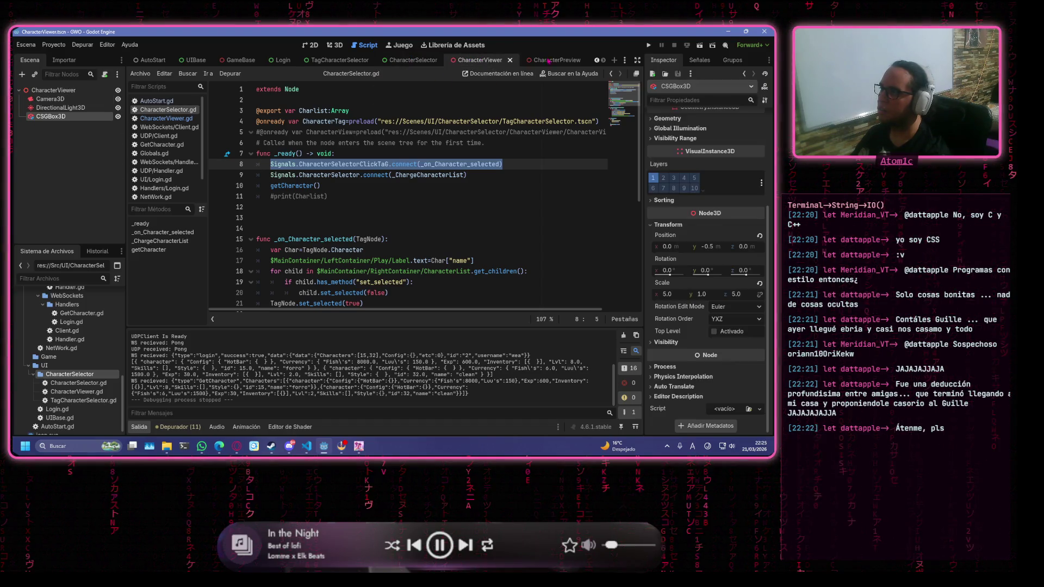
left_click(166, 118)
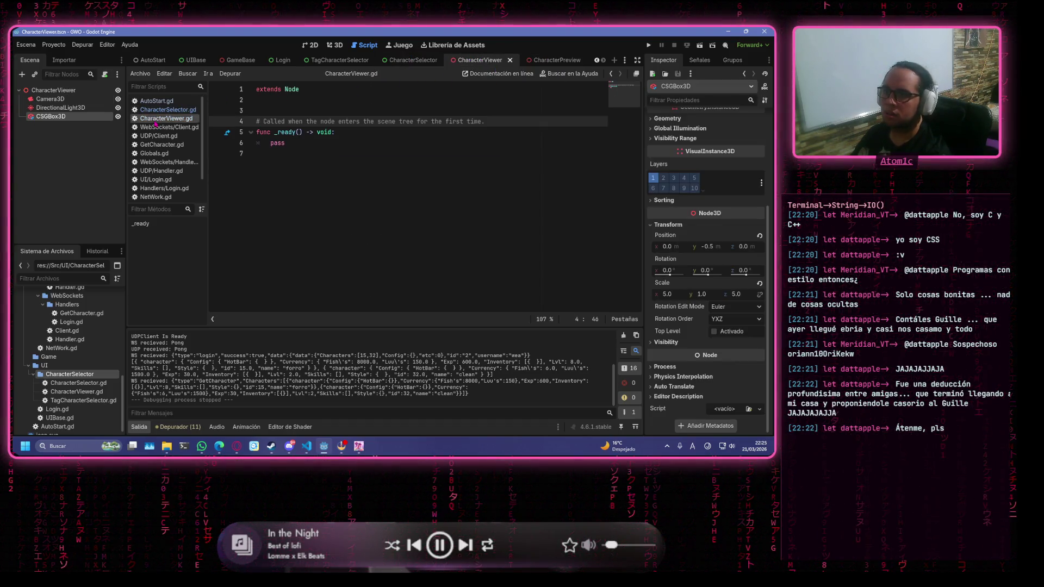
Step: Paste the signal connection into _ready and add an empty _loadCharacterPreview() function with pass
left_click(351, 132)
key("Return")
type("Signals.CharacterSelectorClickTaG.connect(_on_Character_selected)")
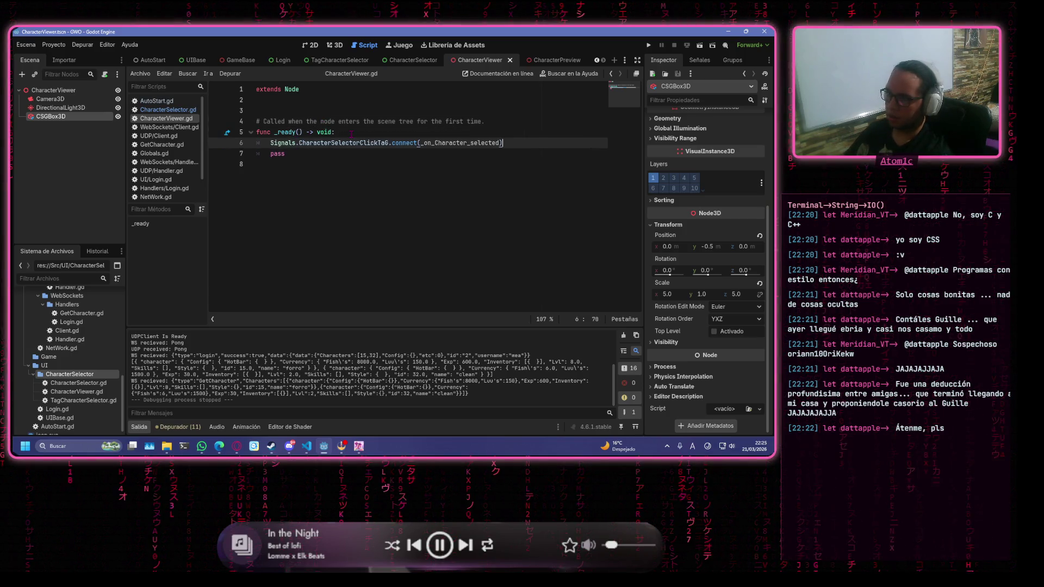
left_click(306, 190)
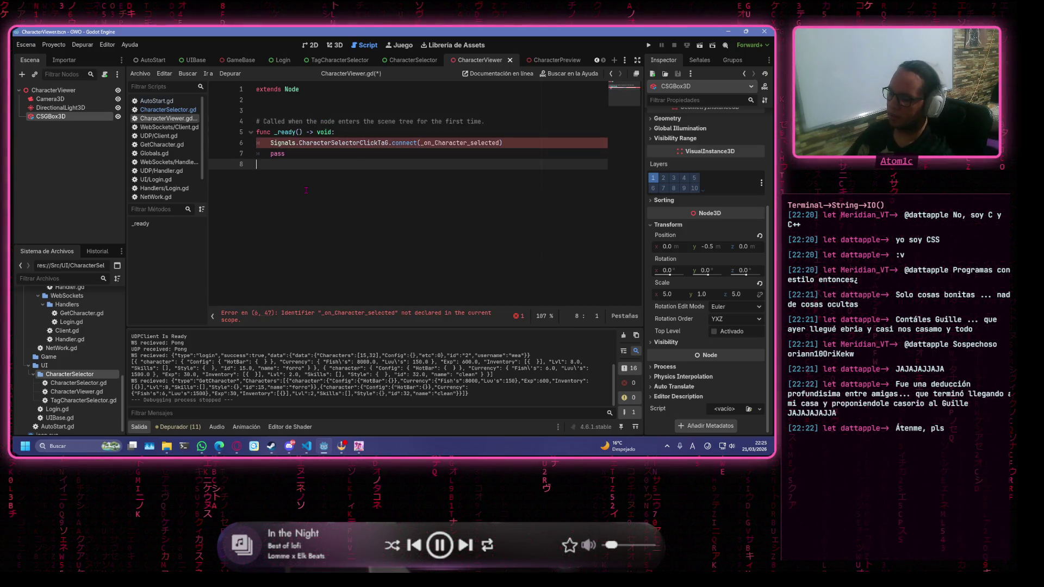
type("l")
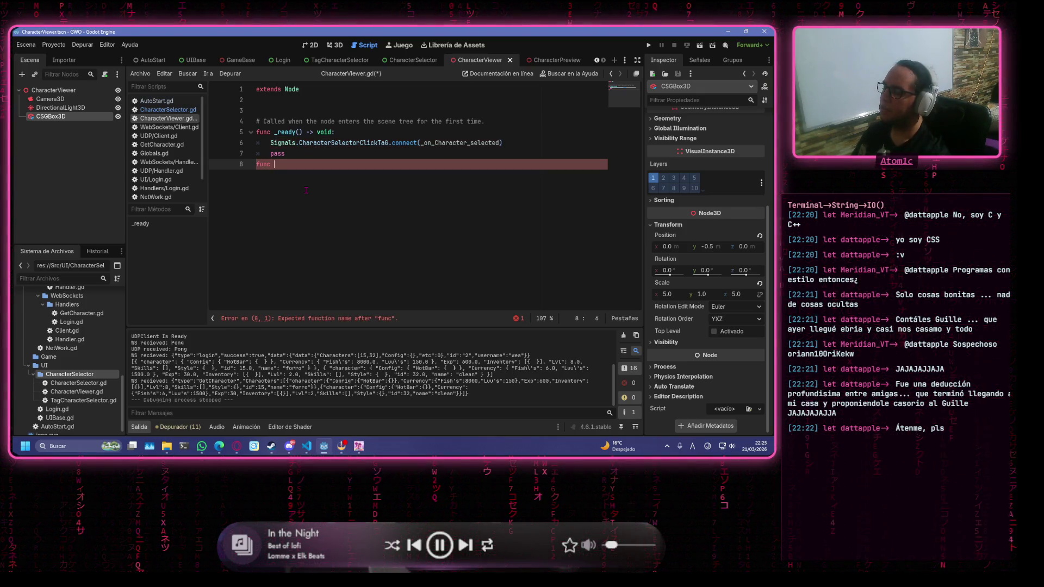
type("oad")
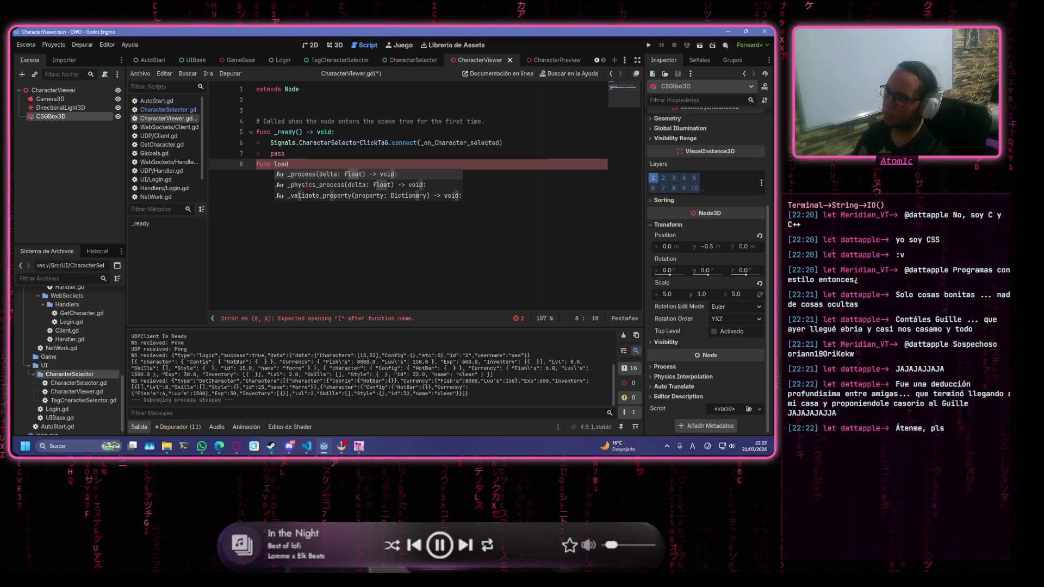
type("Cha")
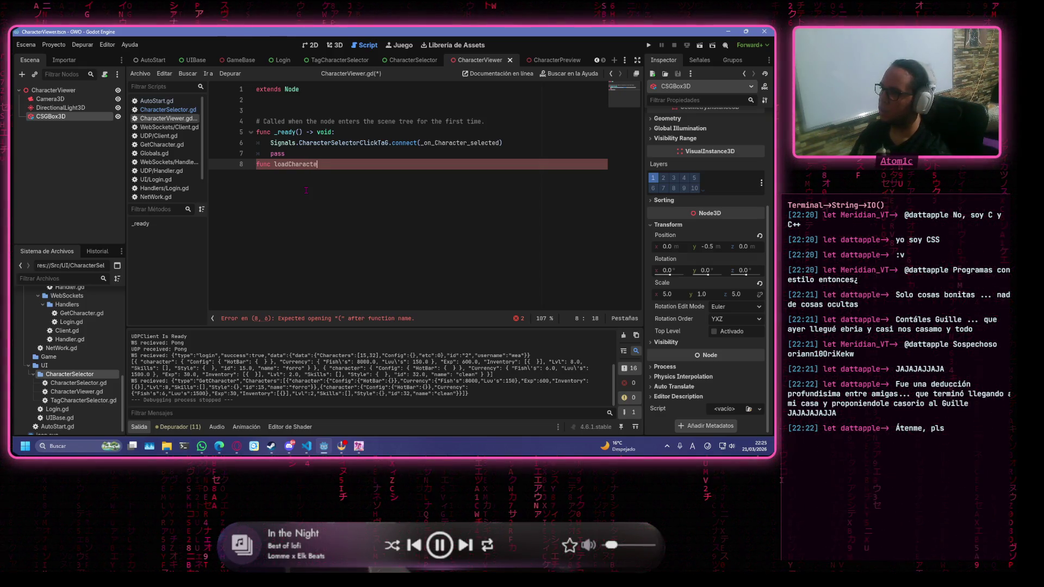
type("ract")
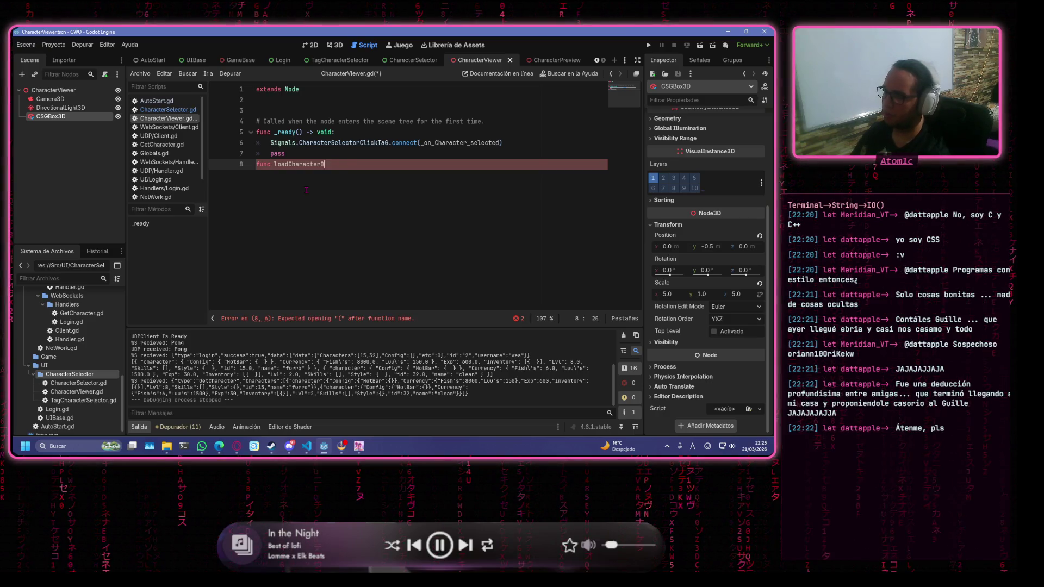
type("erPrev")
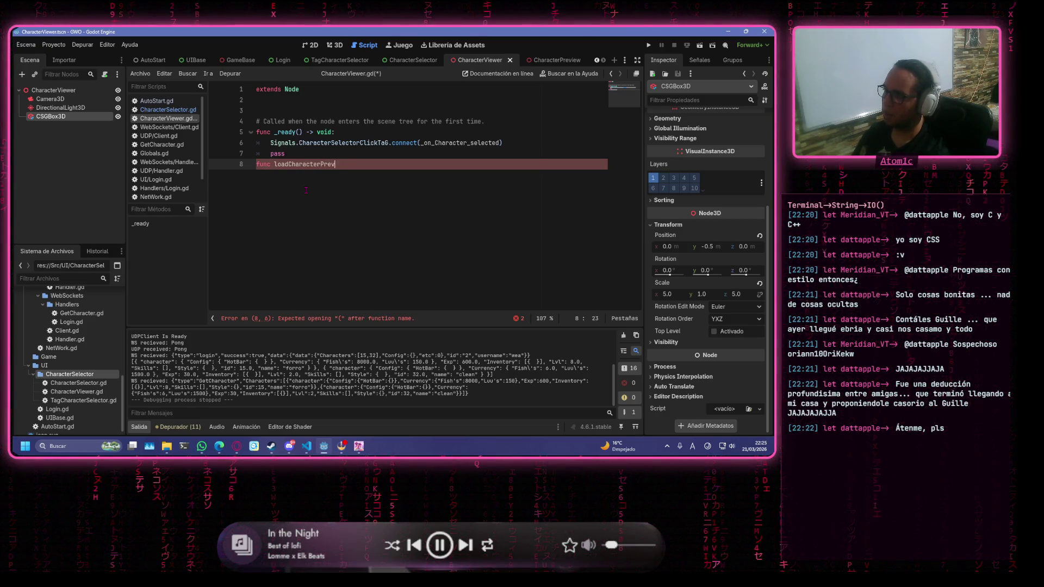
type("iew():p")
key("BackSpace")
key("Return")
type("paa")
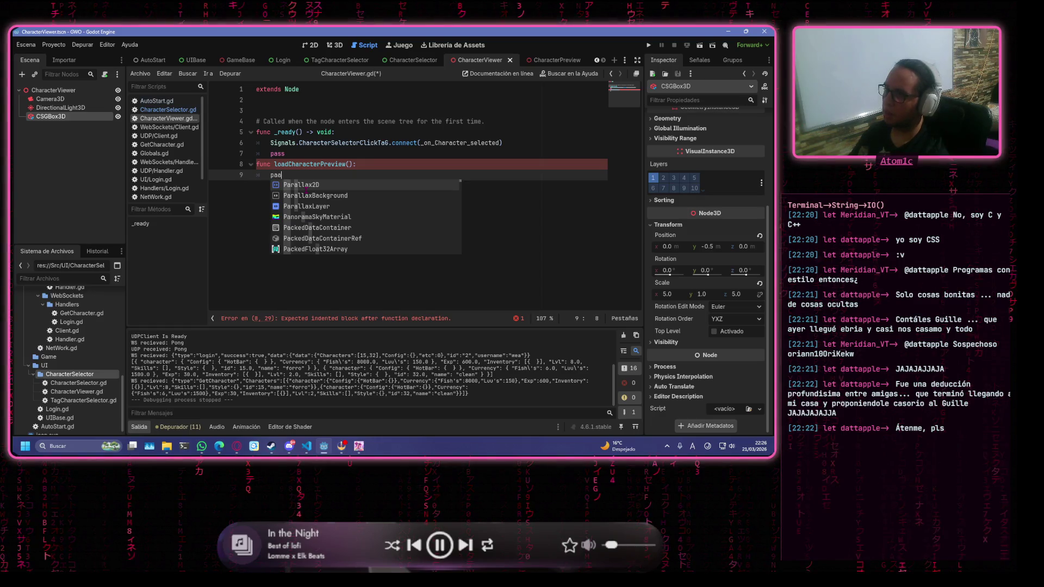
key("BackSpace")
type("ss")
key("Up")
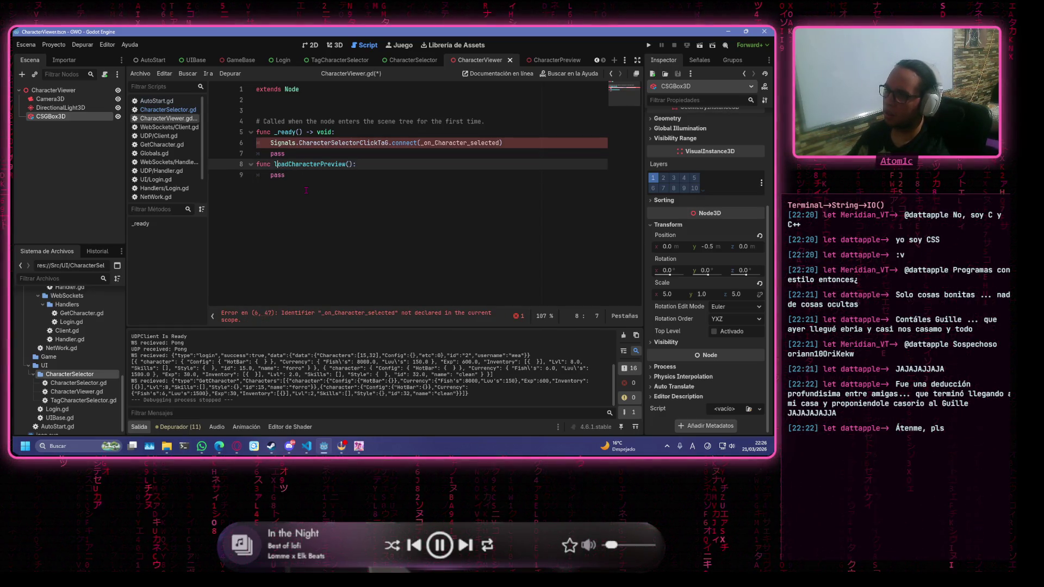
type("_")
key("ctrl+s")
Step: Replace the connected callback _on_Character_selected with _loadCharacterPreview and save
left_click_drag(502, 142, 425, 143)
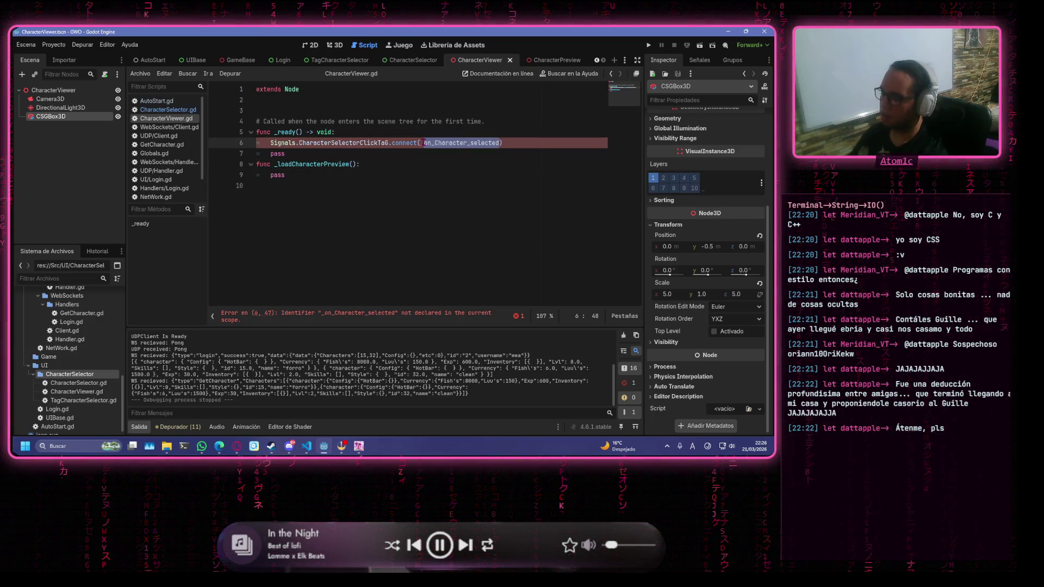
key("BackSpace")
type("load")
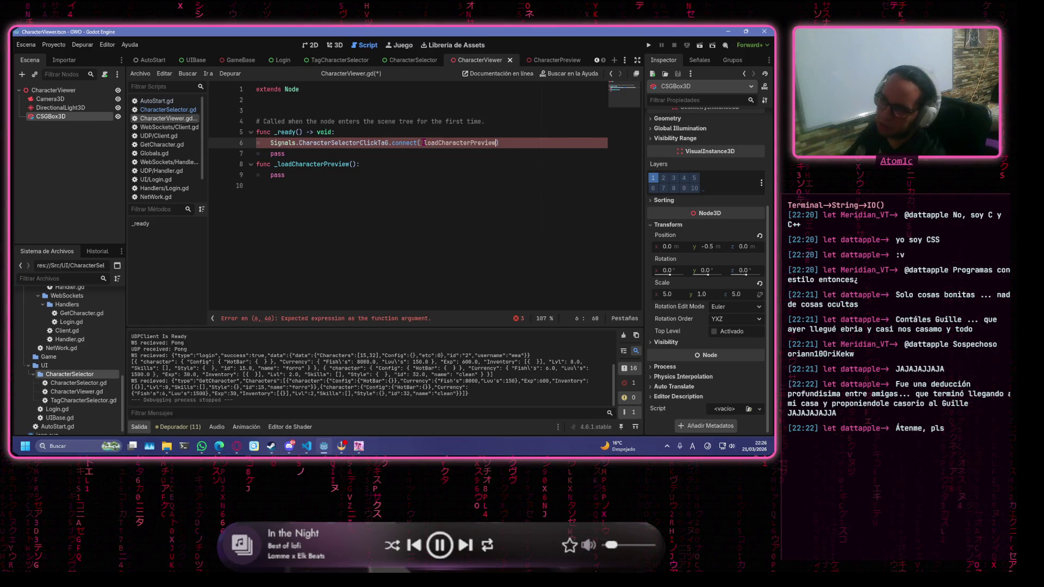
key("Return")
key("ctrl+s")
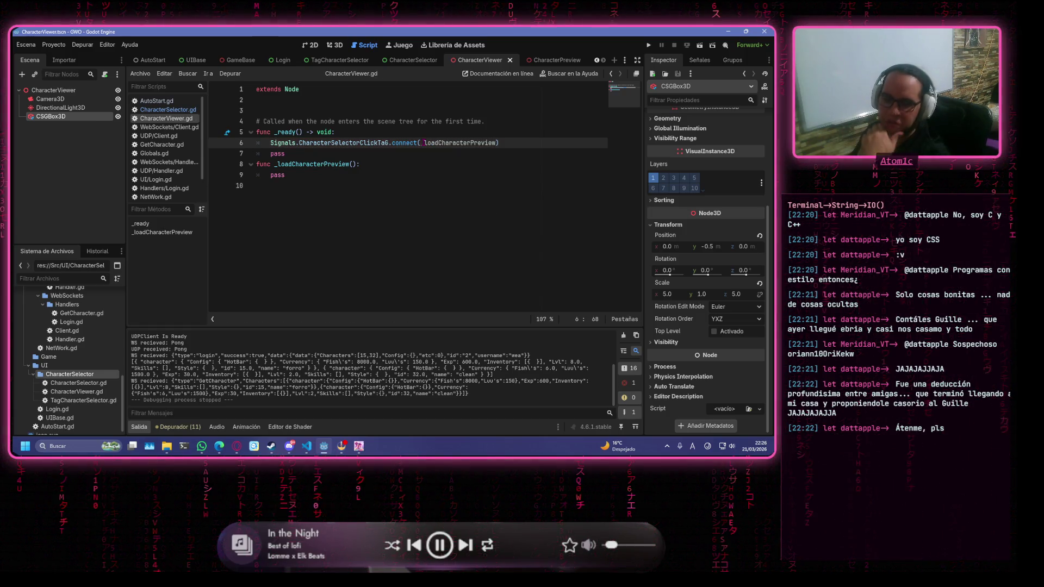
Step: Add a blank line after _ready's body, save, and open the CharacterPreview scene
left_click(379, 151)
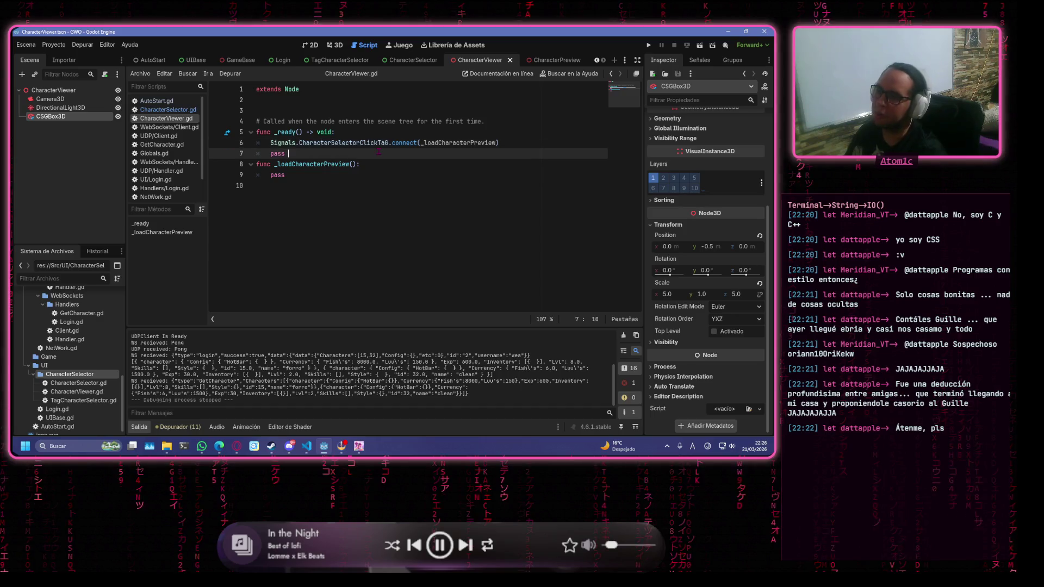
key("Return")
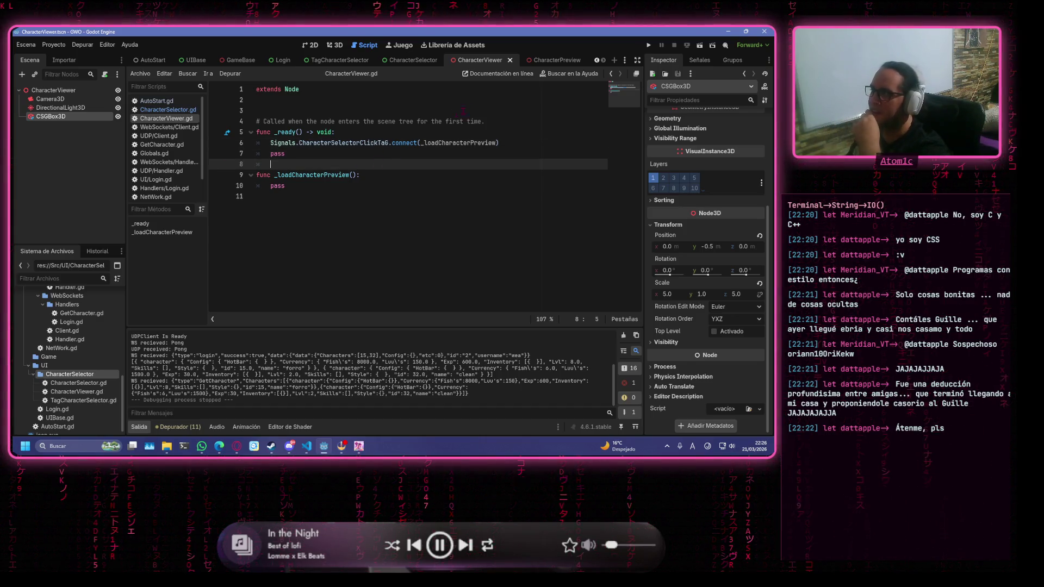
left_click(379, 121)
key("ctrl+s")
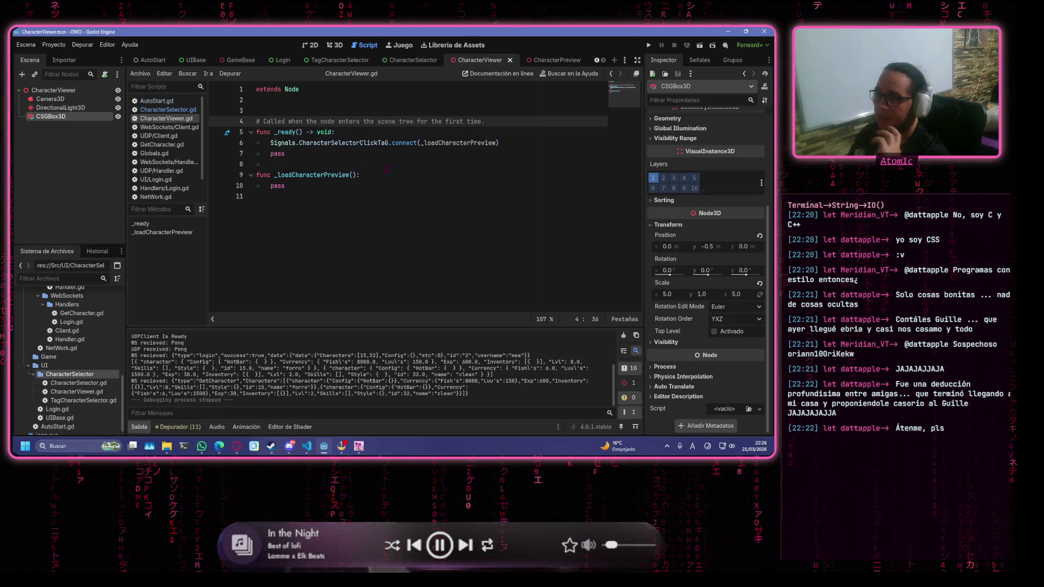
left_click(405, 165)
left_click(405, 174)
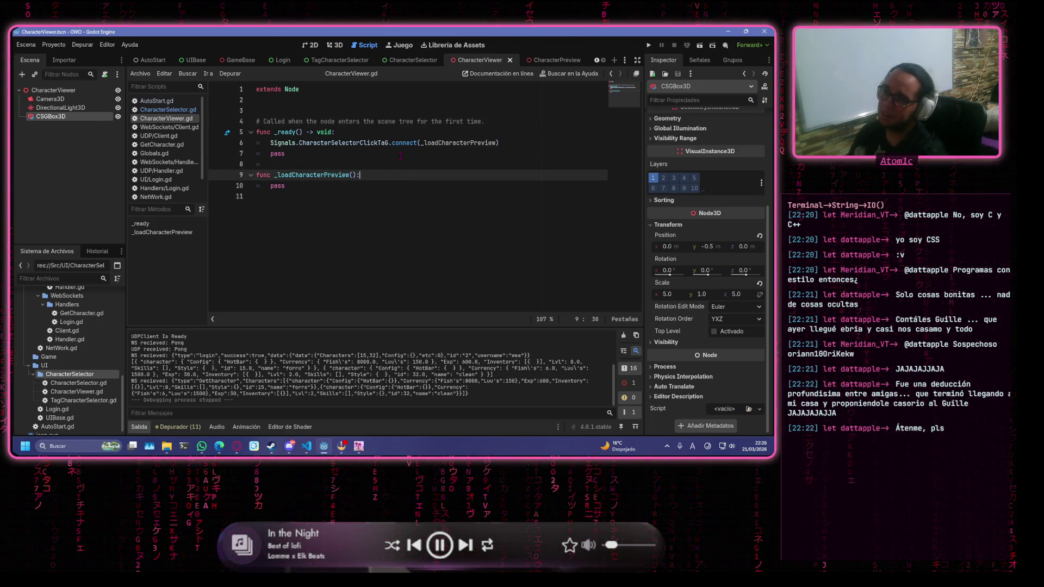
left_click(53, 90)
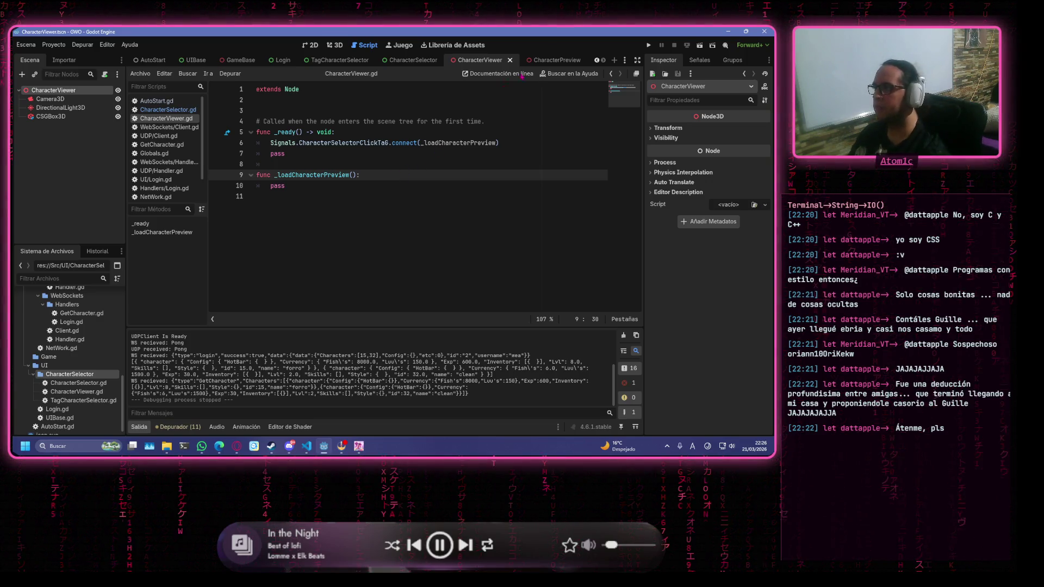
left_click(565, 59)
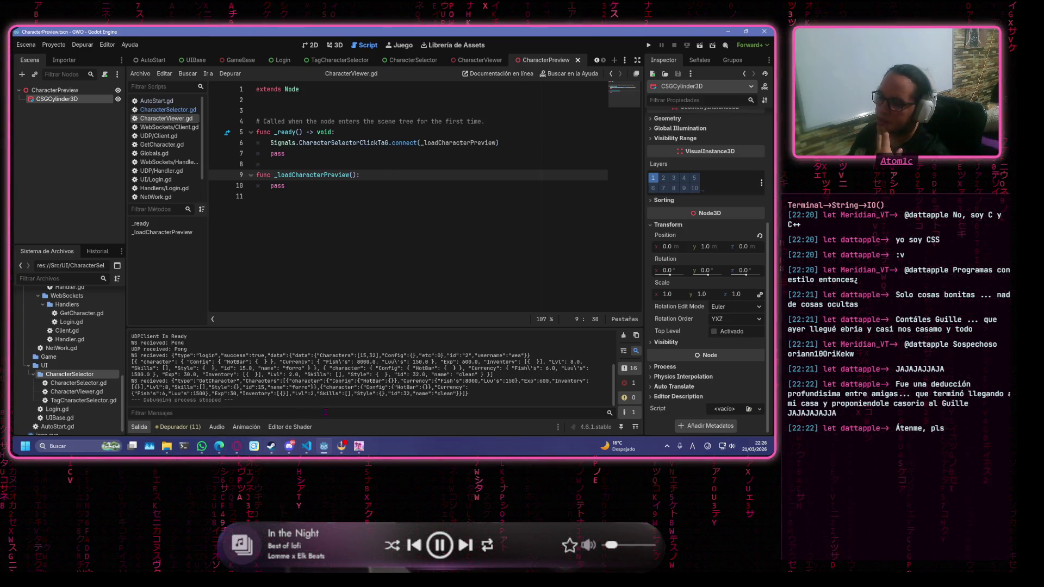
Step: In Discord, open the La choza Atomica server and select the Jueguitos voice channel
left_click(289, 446)
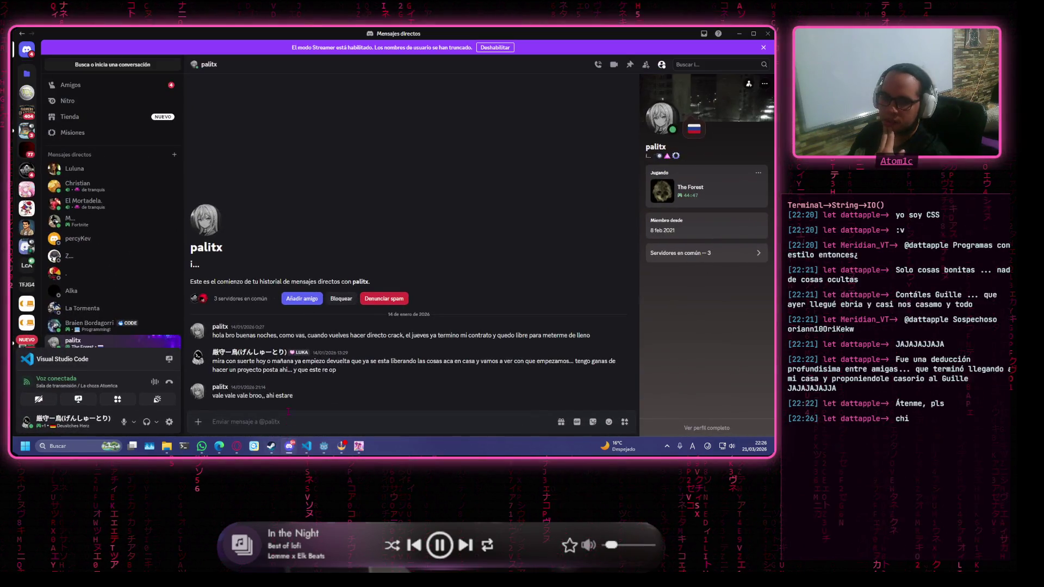
scroll(183, 110, "up", 3)
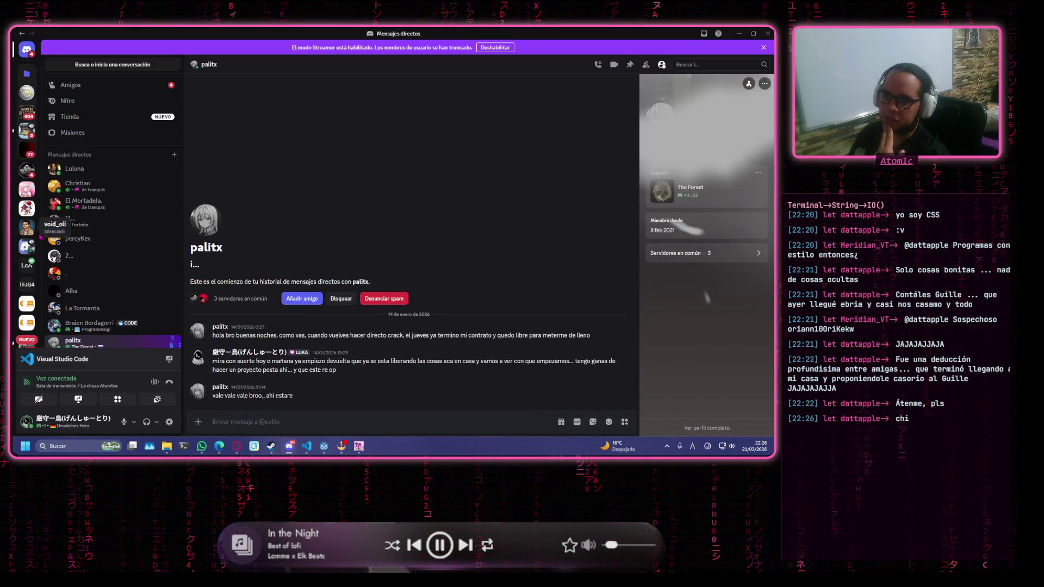
left_click(27, 265)
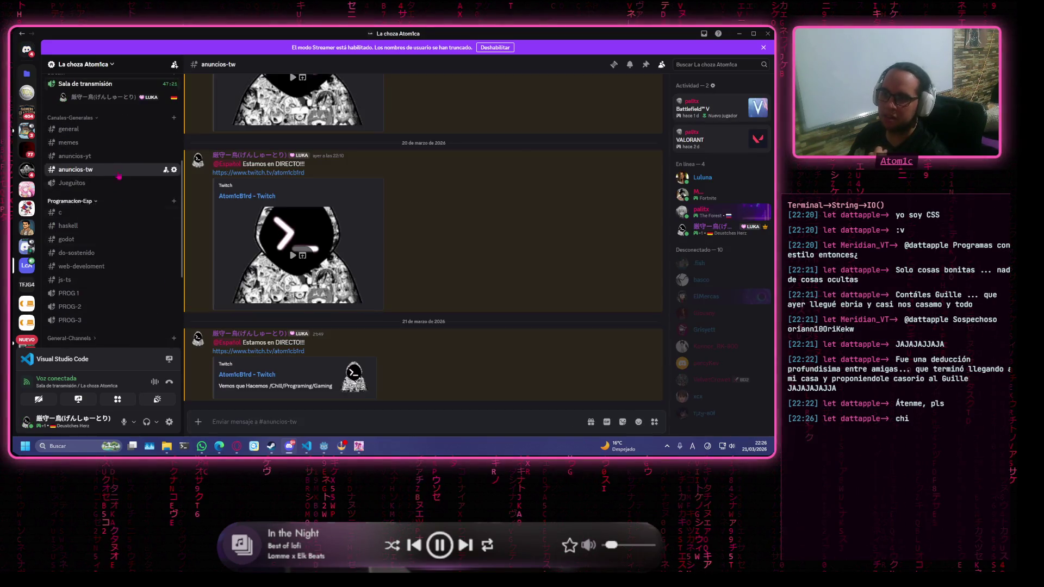
scroll(129, 206, "down", 3)
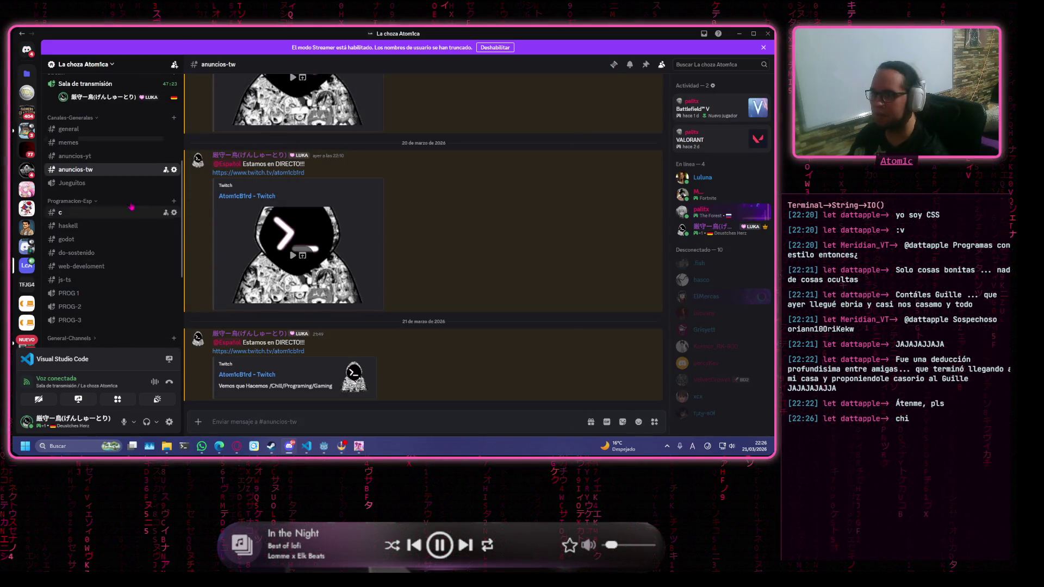
left_click(133, 183)
Step: Return to Godot, review _ready and _loadCharacterPreview in CharacterViewer.gd, and show the CharacterViewer scene
key("alt+Tab")
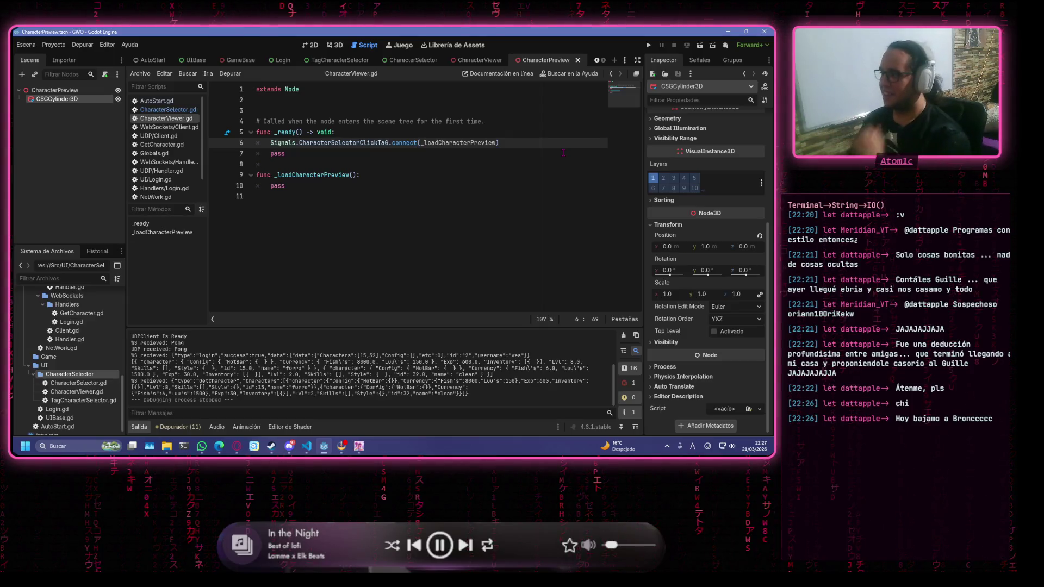
left_click(337, 150)
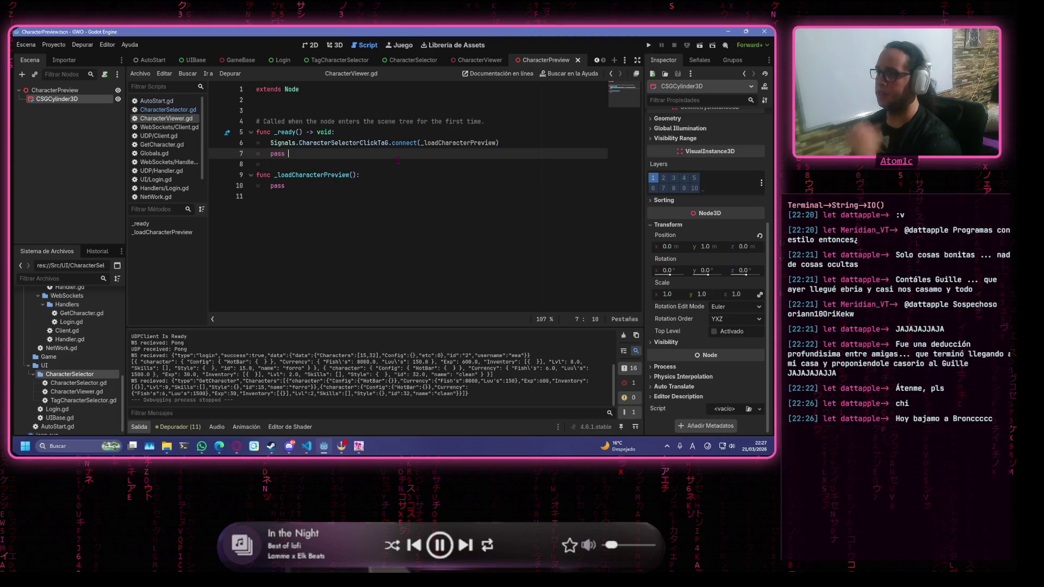
left_click(382, 178)
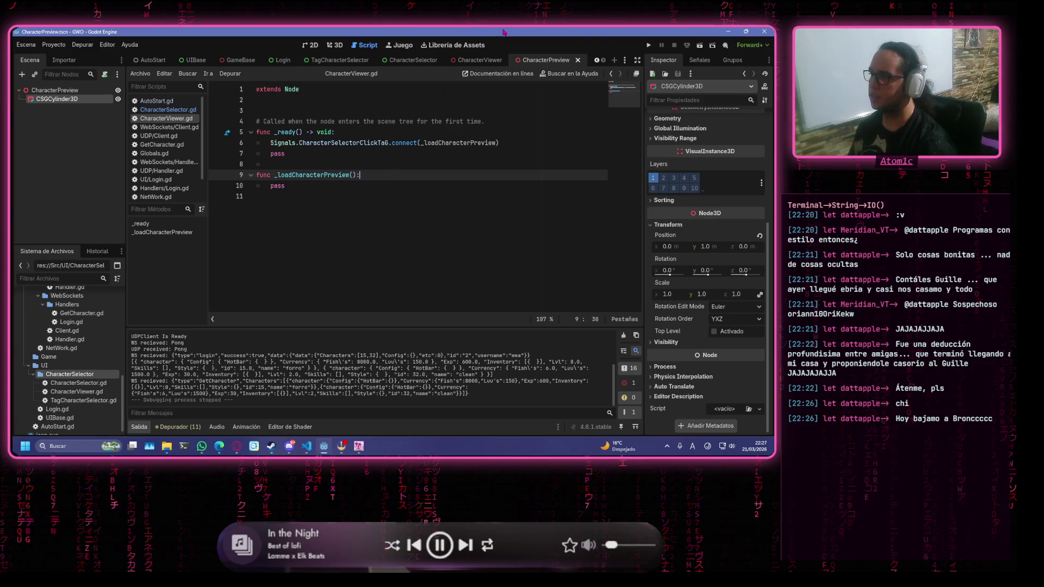
left_click(479, 61)
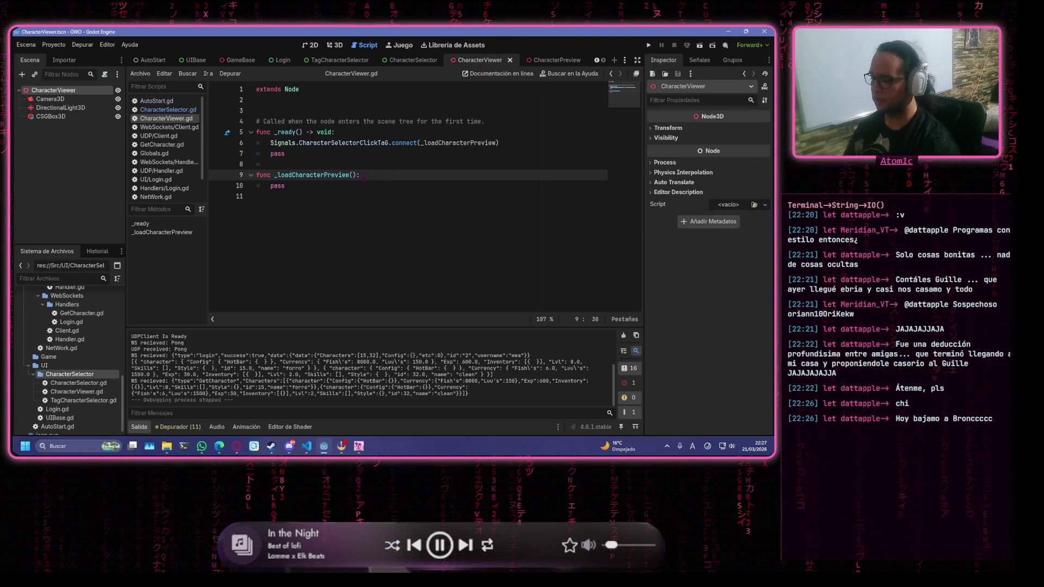
key("Return")
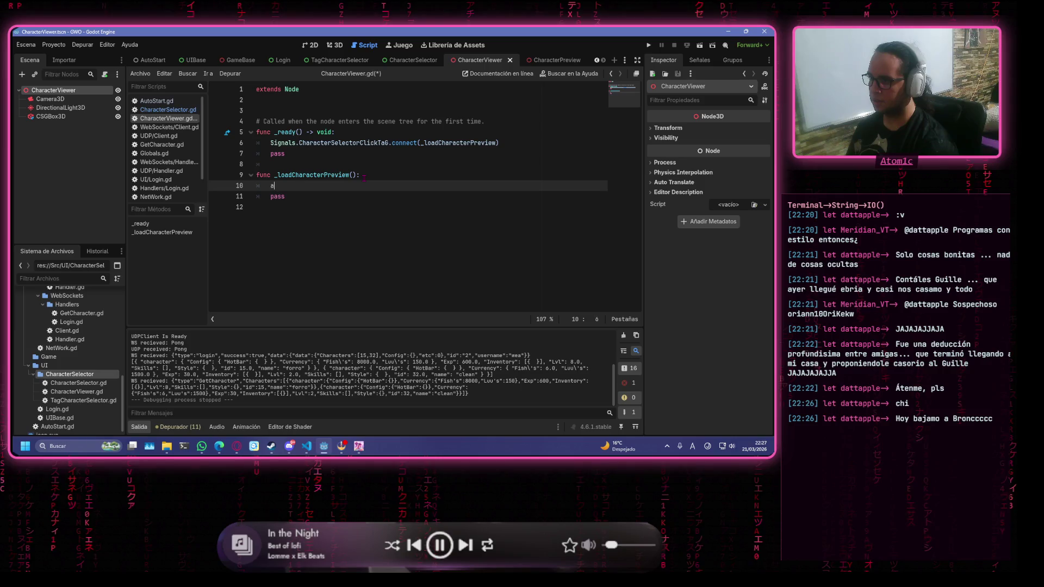
key("BackSpace")
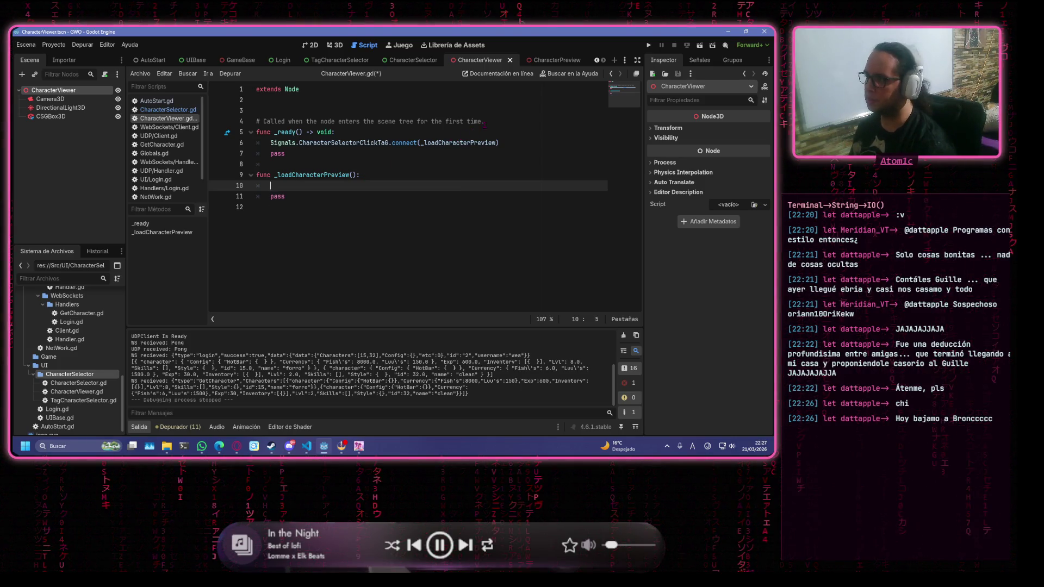
left_click(485, 122)
key("Return")
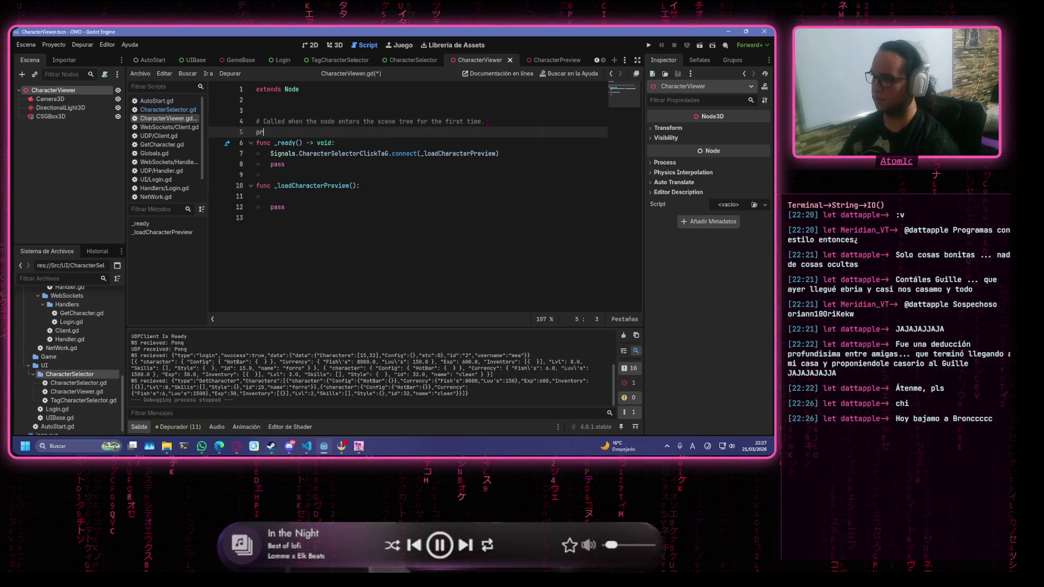
key("BackSpace")
key("BackSpace")
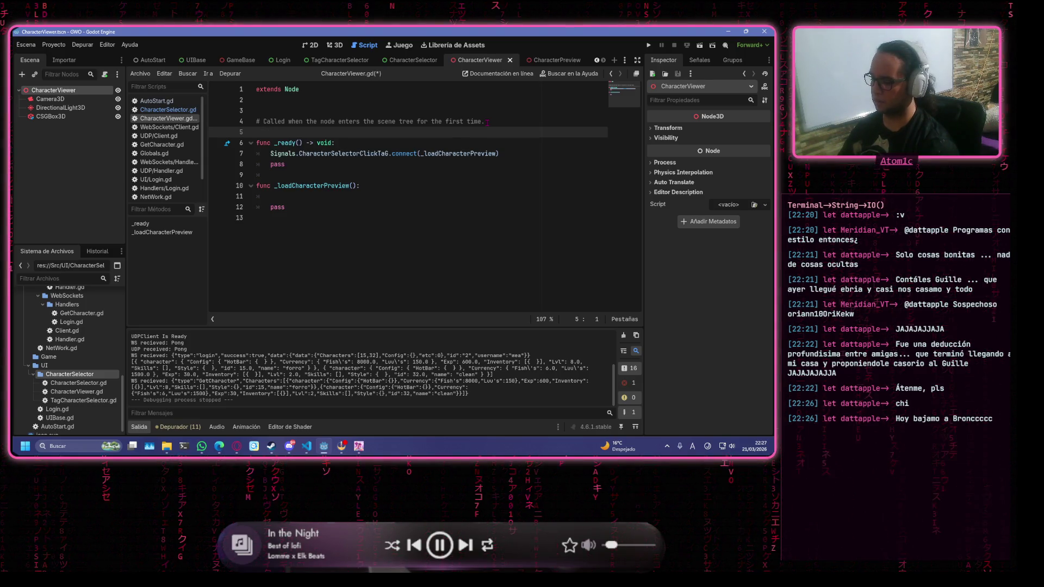
type("@onready v")
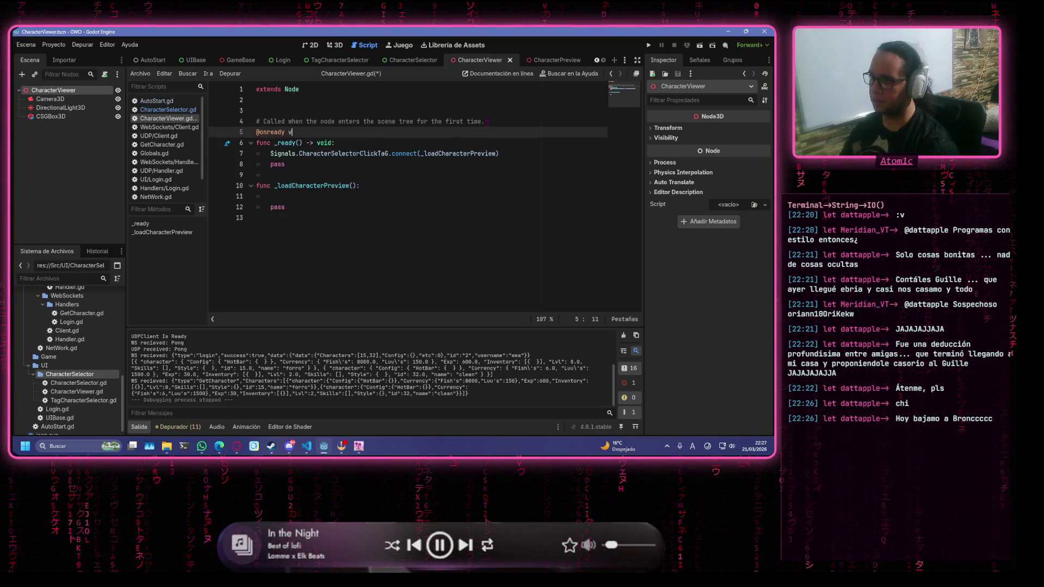
type("ar Cha")
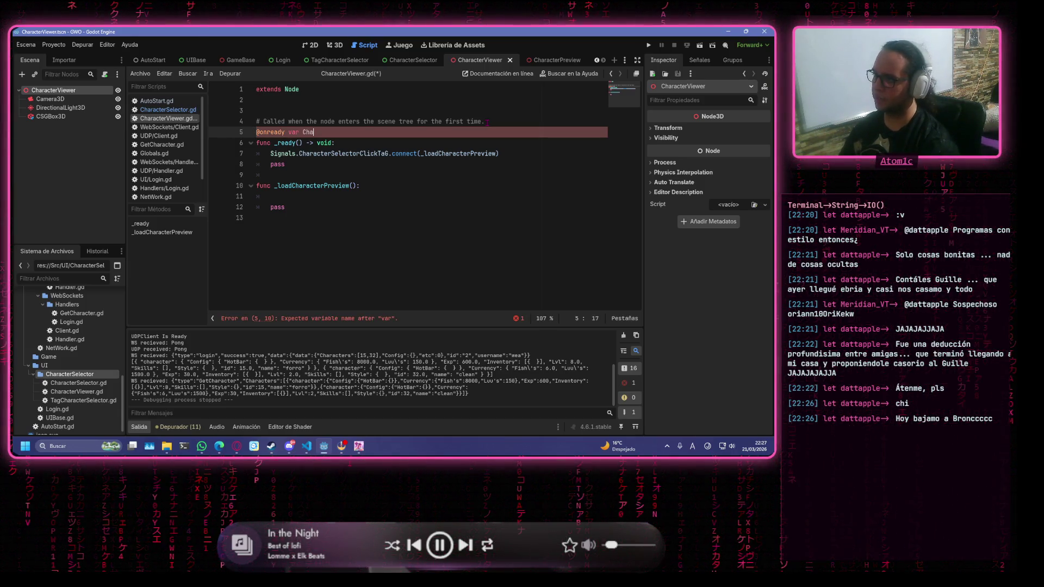
type("racterPr")
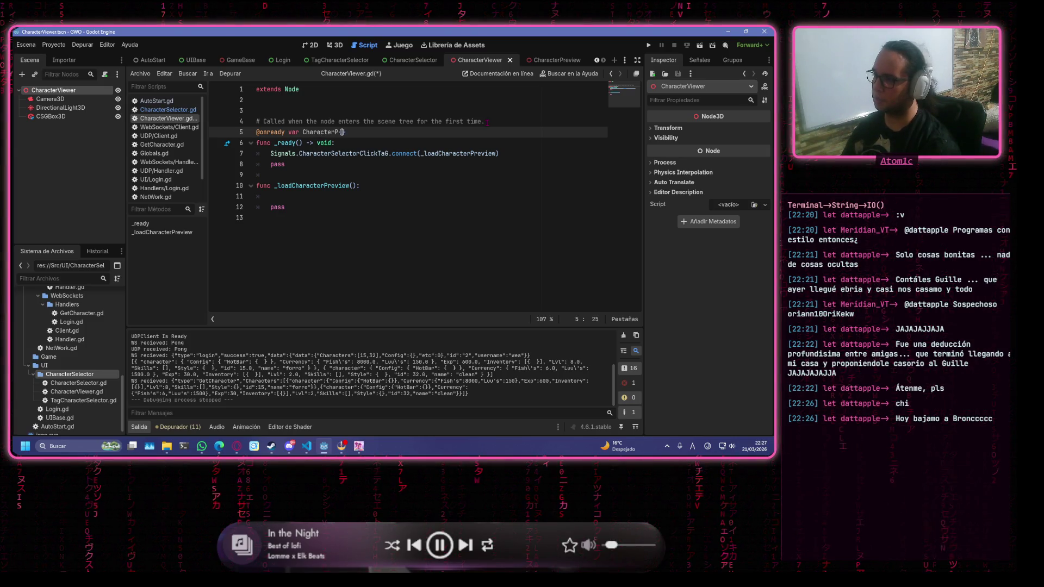
type("eview")
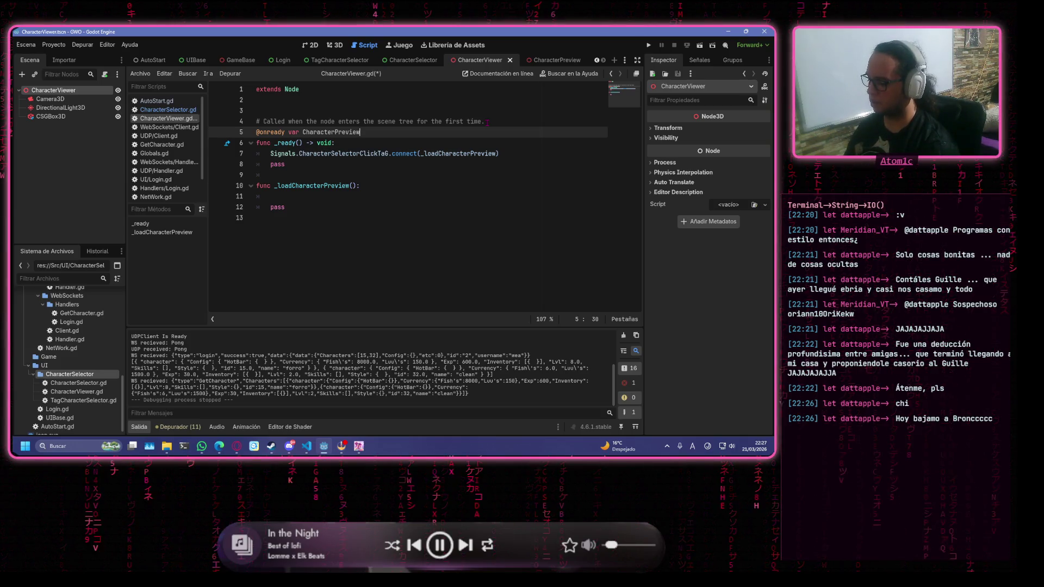
type("=prel")
key("Return")
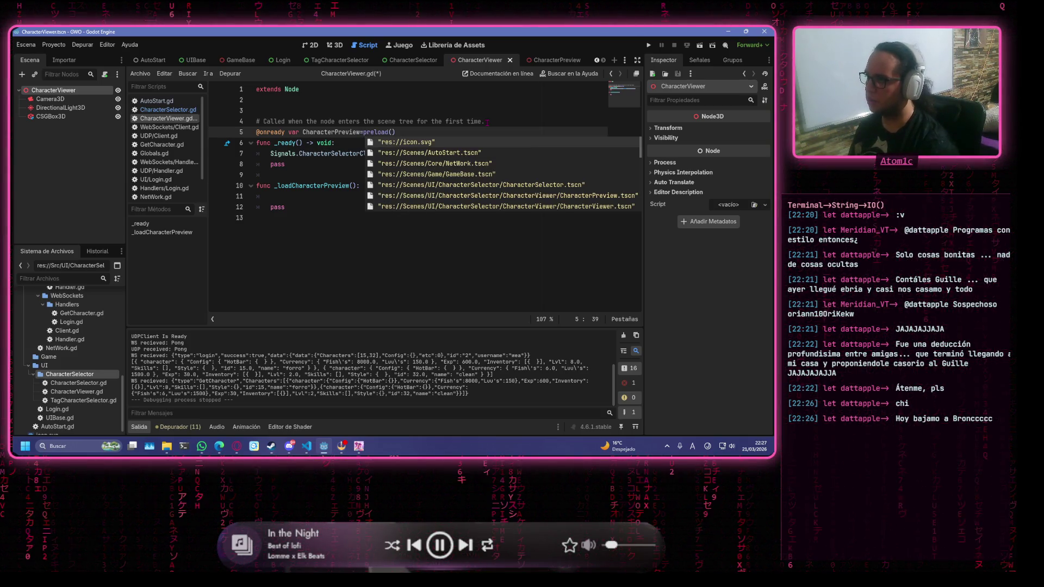
key("Down")
key("Down")
key("Down")
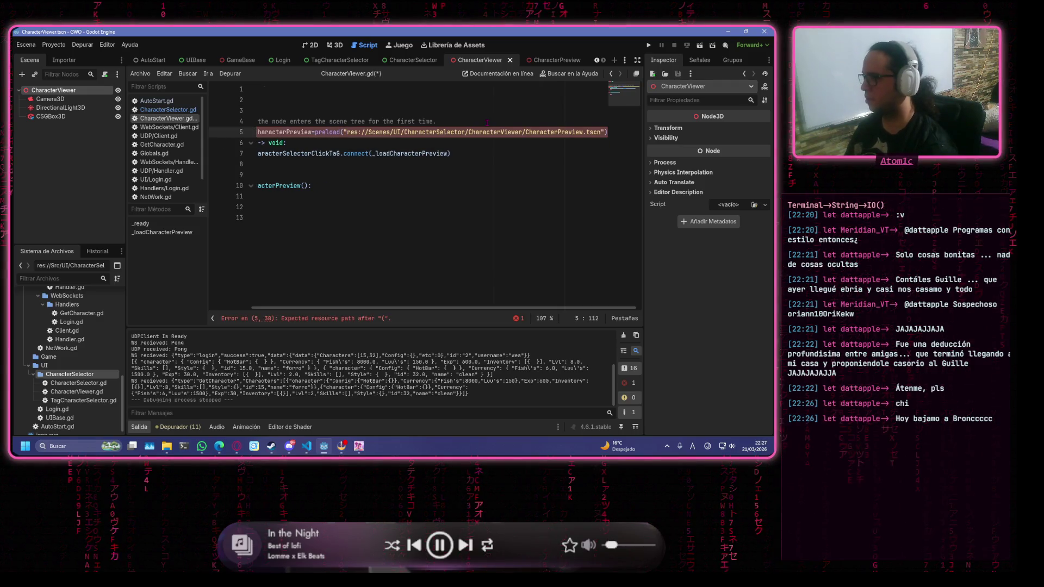
key("Return")
key("ctrl+s")
left_click(381, 196)
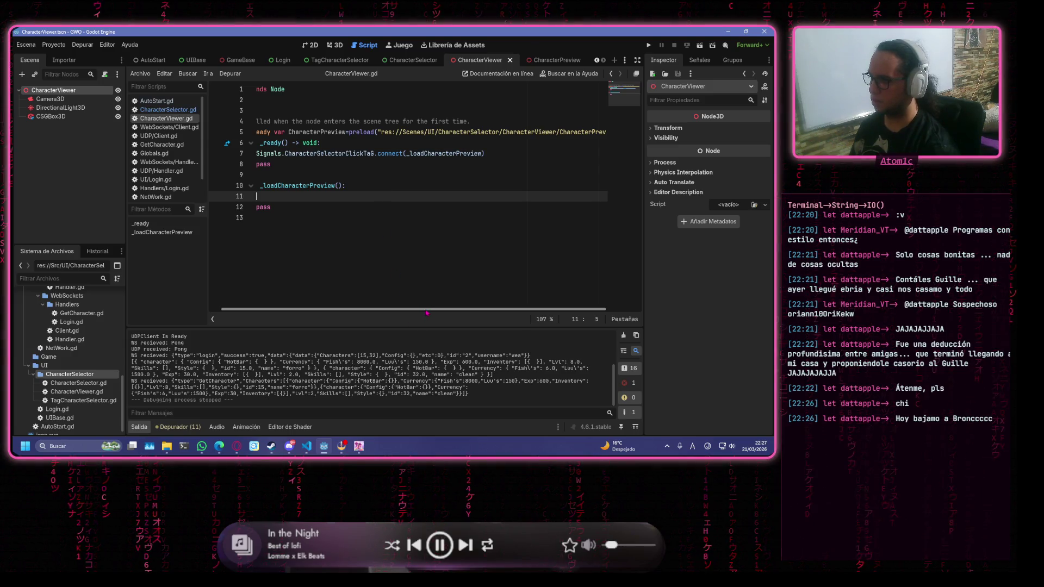
left_click(302, 201)
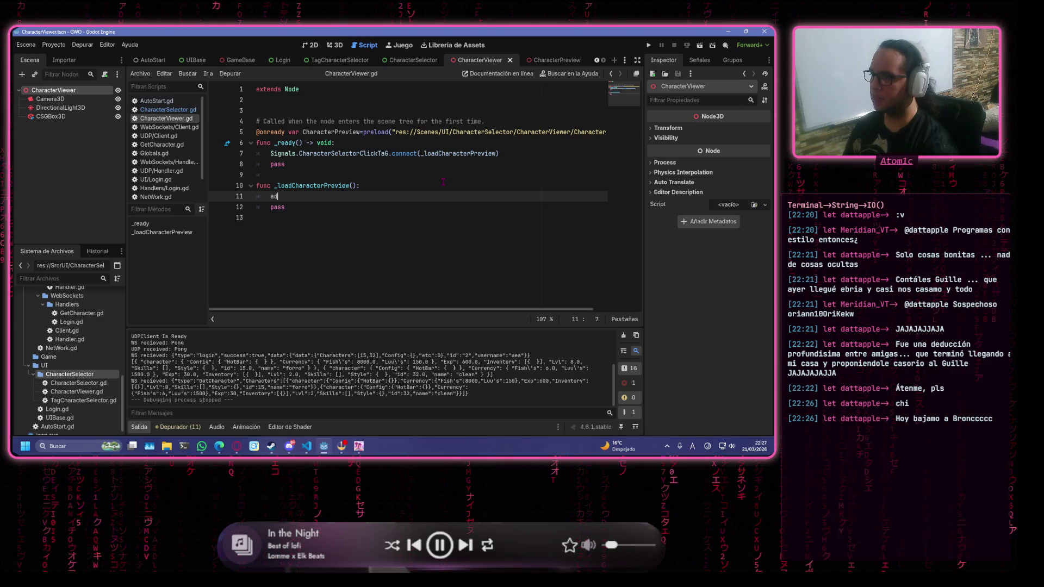
Step: Add an add_child(CharacterPreview) line inside _loadCharacterPreview
type("d")
key("Return")
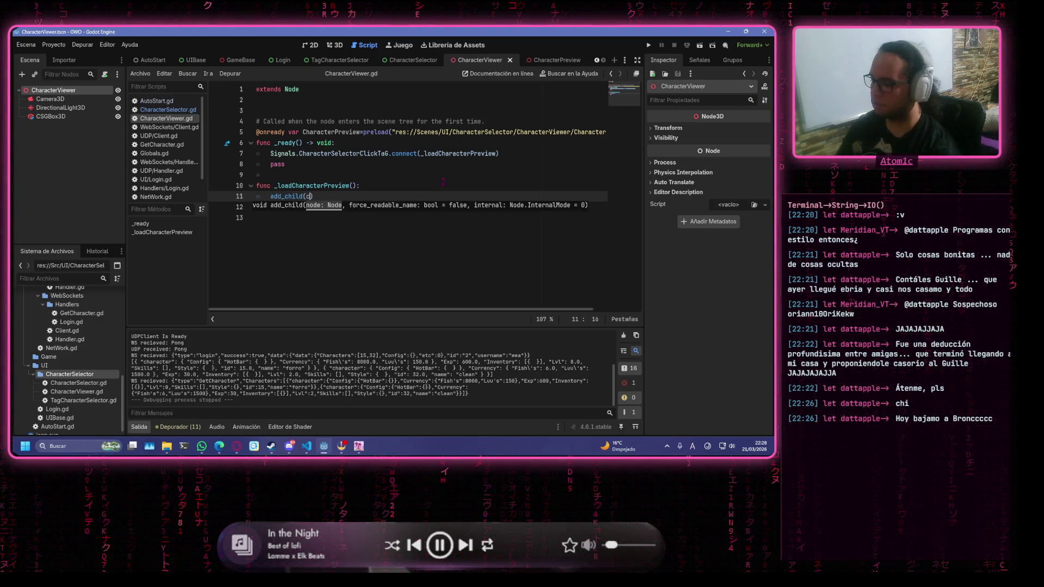
type("h")
key("Down")
key("Down")
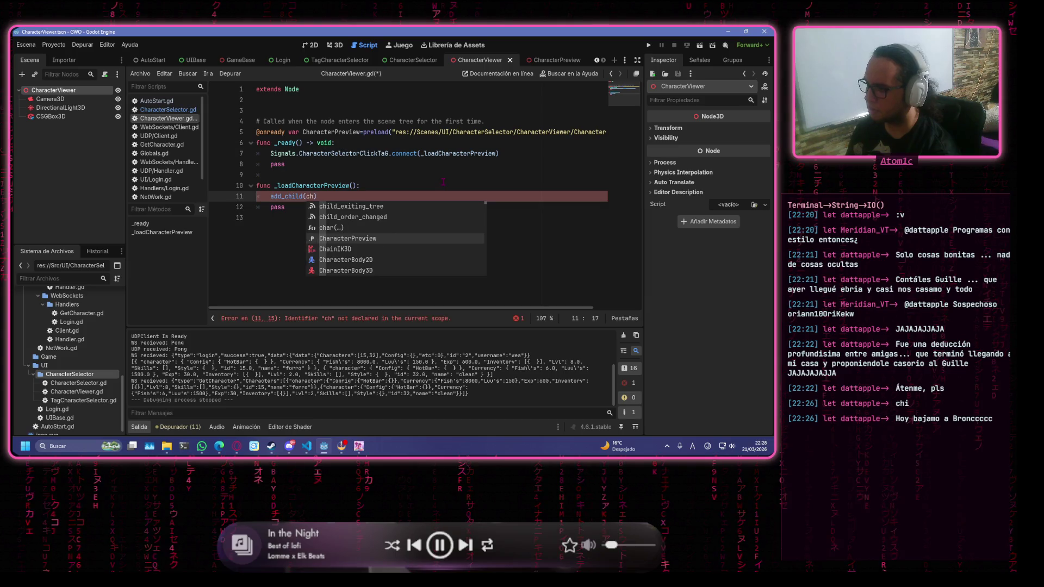
key("Return")
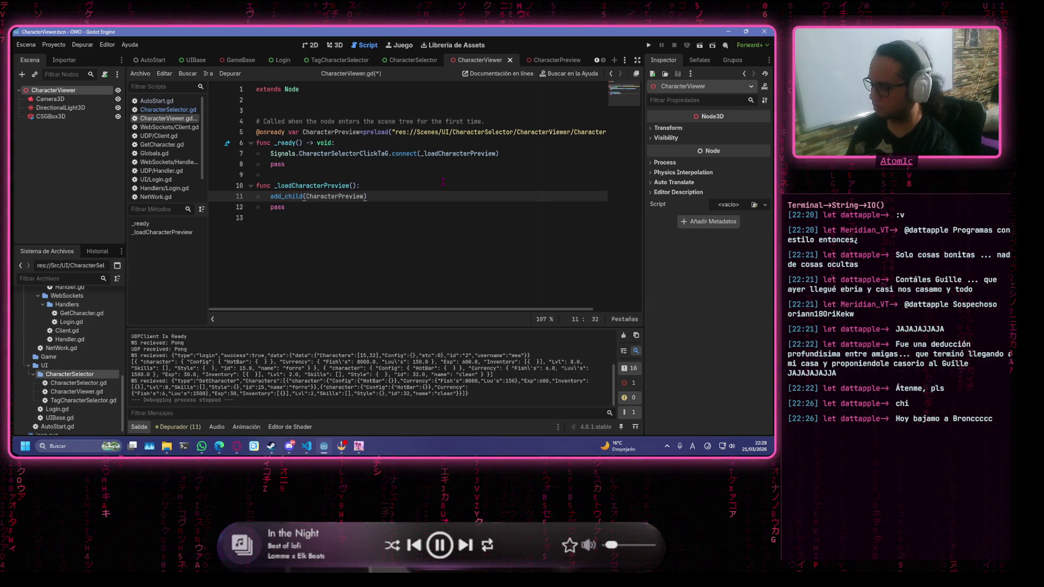
Step: Add 'var dataInster = CharacterPreview.instantiate()' and change add_child's argument to dataInster
left_click(444, 183)
key("Return")
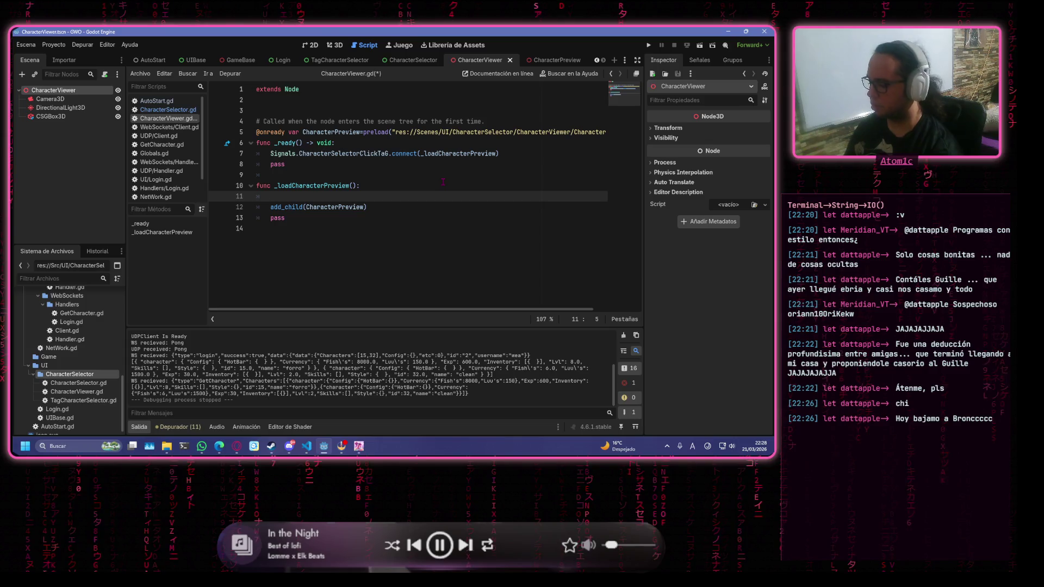
type("var dataInster")
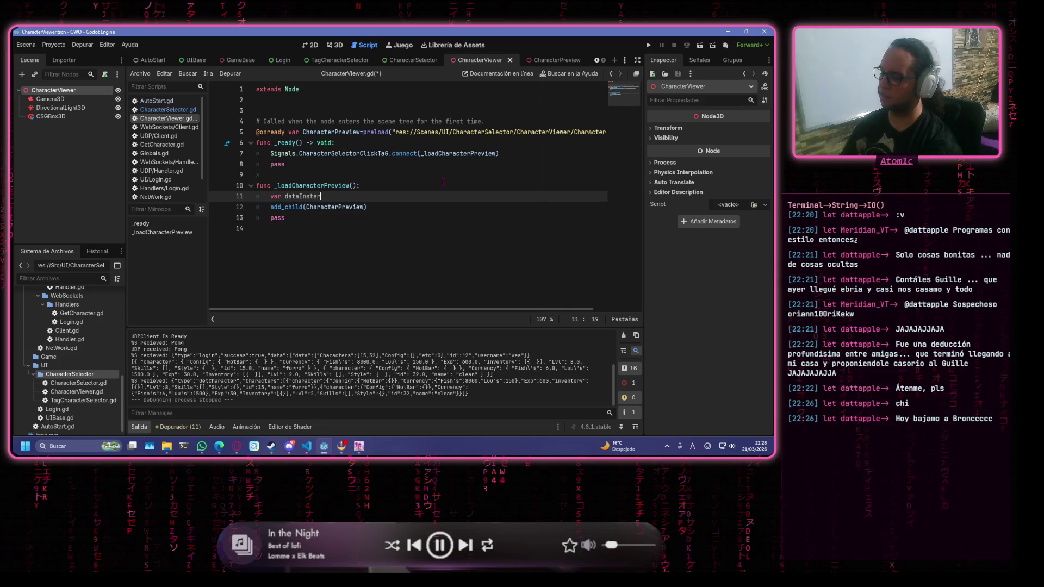
type("=")
key("Return")
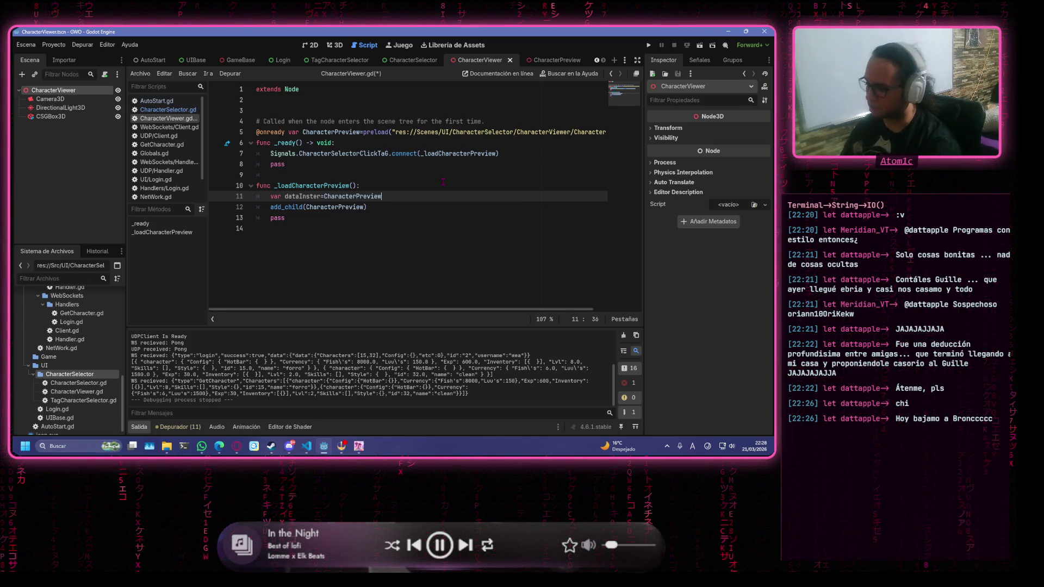
type("inst")
key("Return")
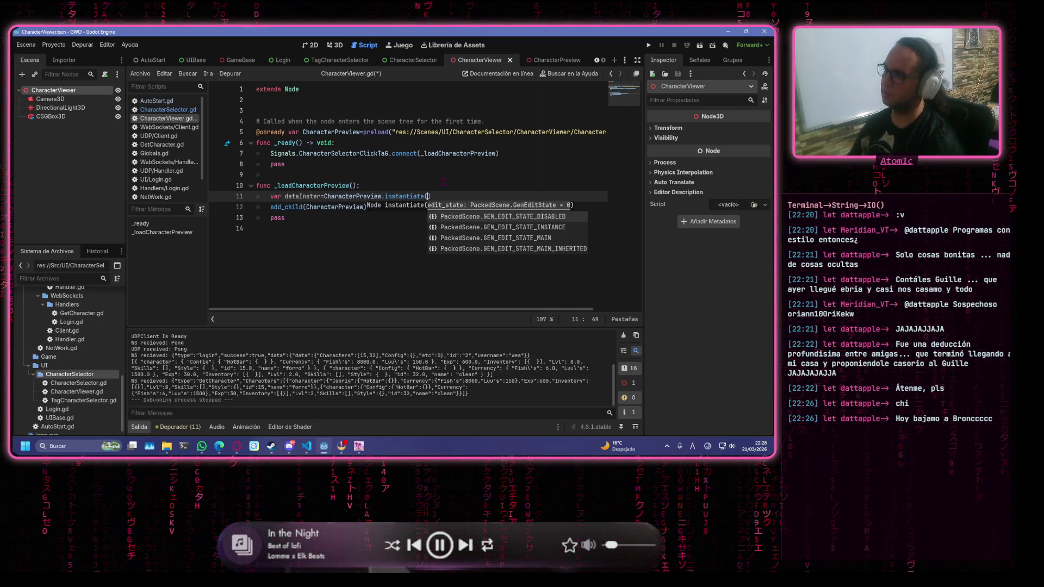
left_click(343, 207)
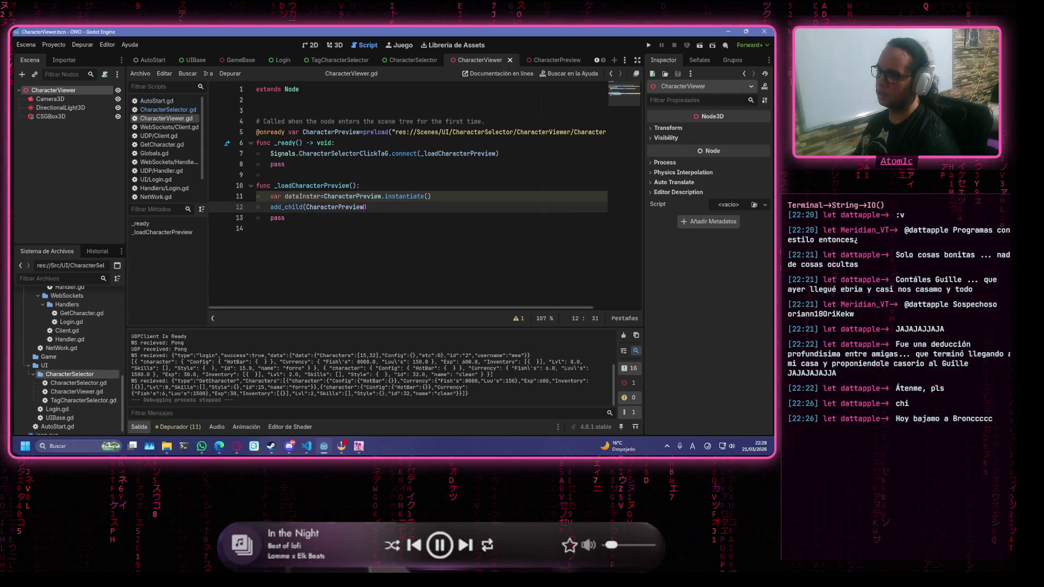
key("ctrl+shift+Left")
type("data")
key("Return")
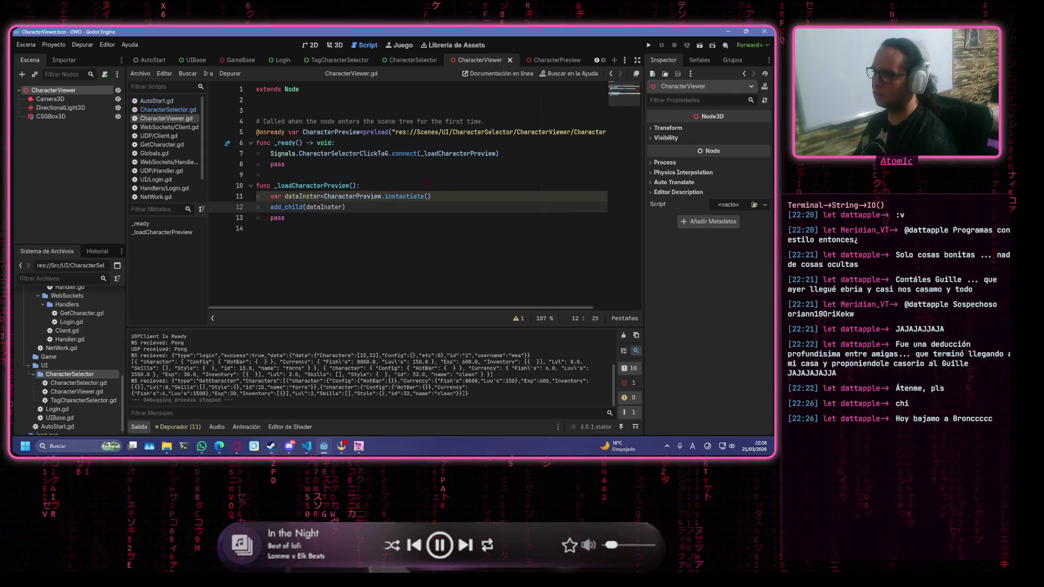
Step: Give _loadCharacterPreview a dataCharacter parameter, then switch to the 1.json character file
left_click(471, 199)
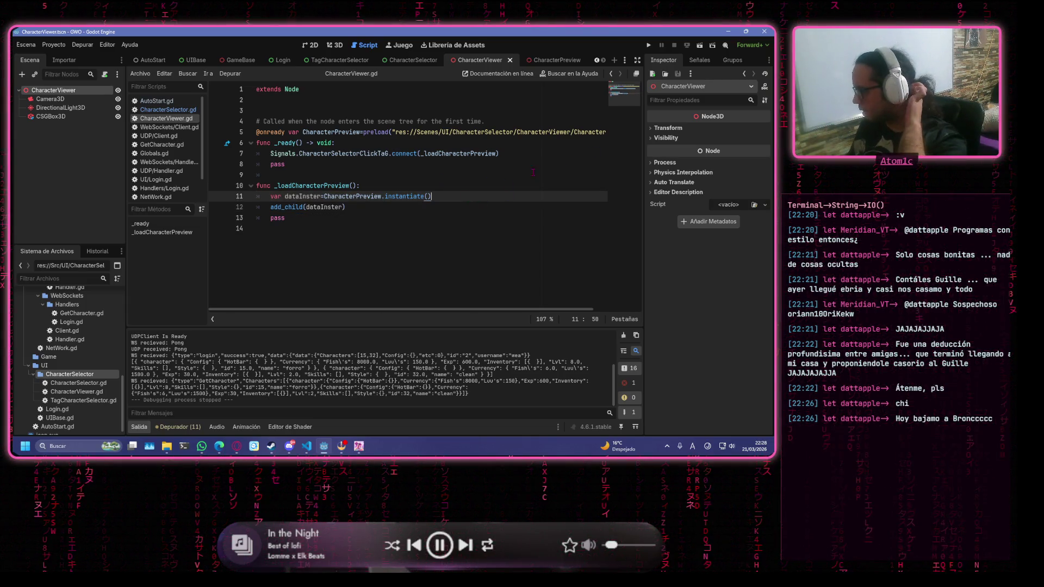
left_click(526, 131)
left_click(513, 122)
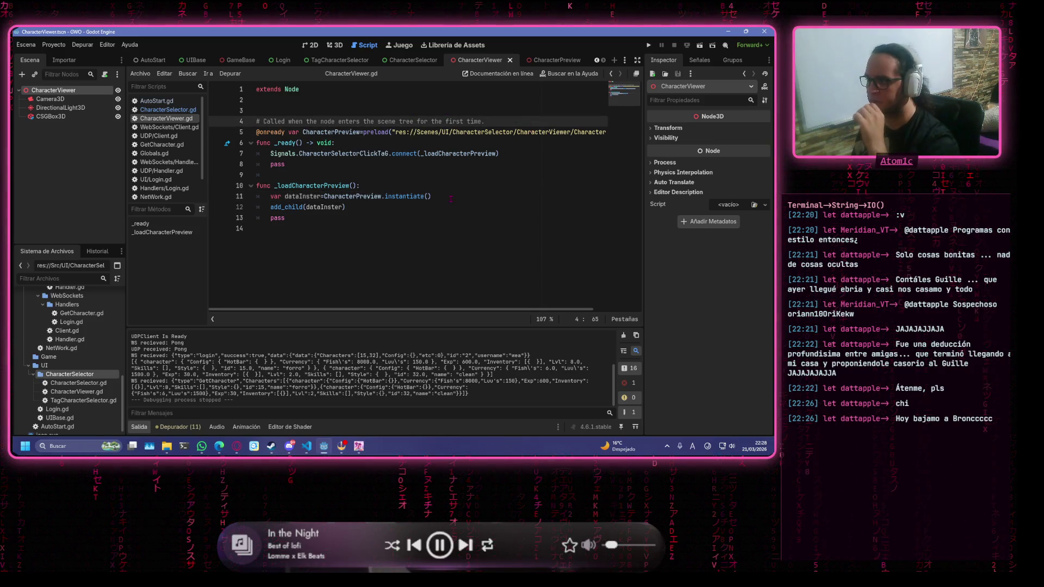
left_click(353, 185)
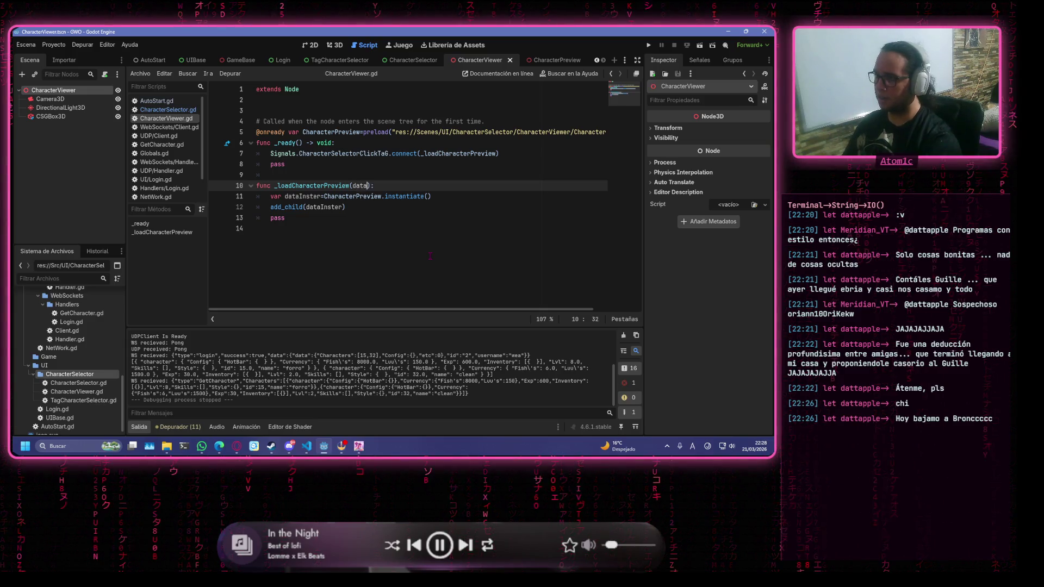
type("haracter")
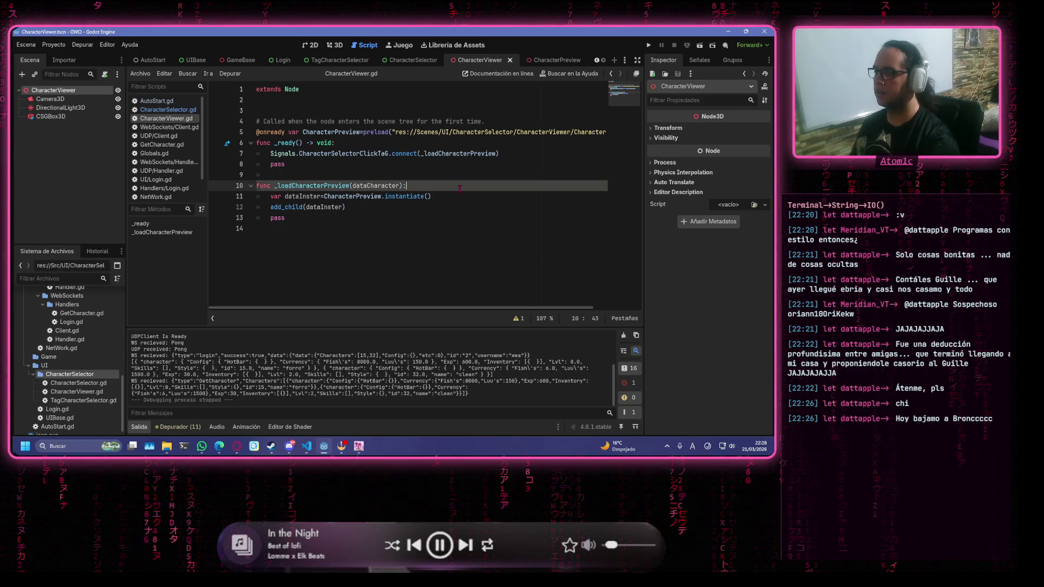
left_click(306, 446)
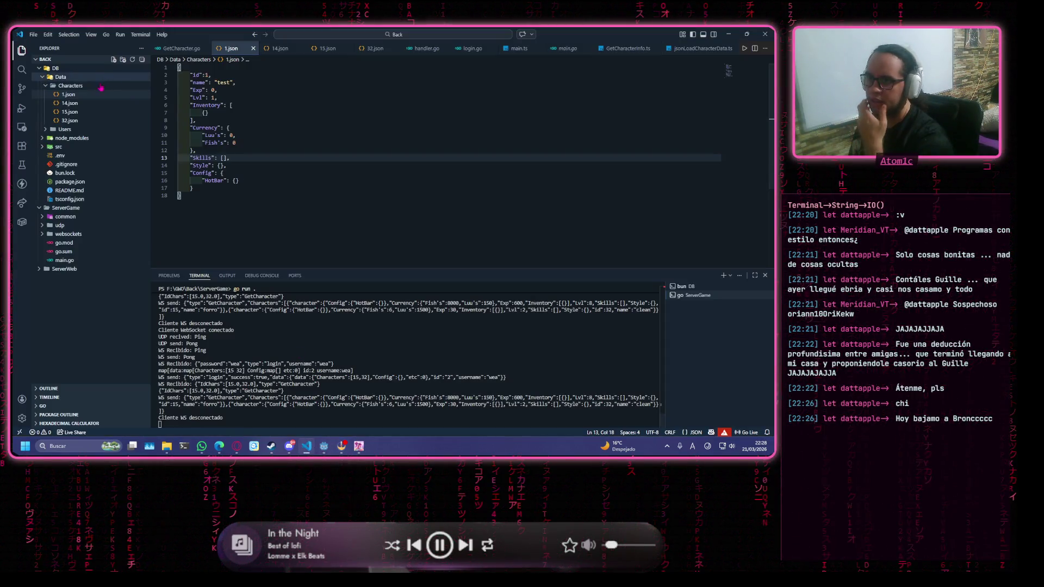
Step: In 1.json, expand the empty Style braces and type "color":{"R":1,} inside them
left_click(68, 94)
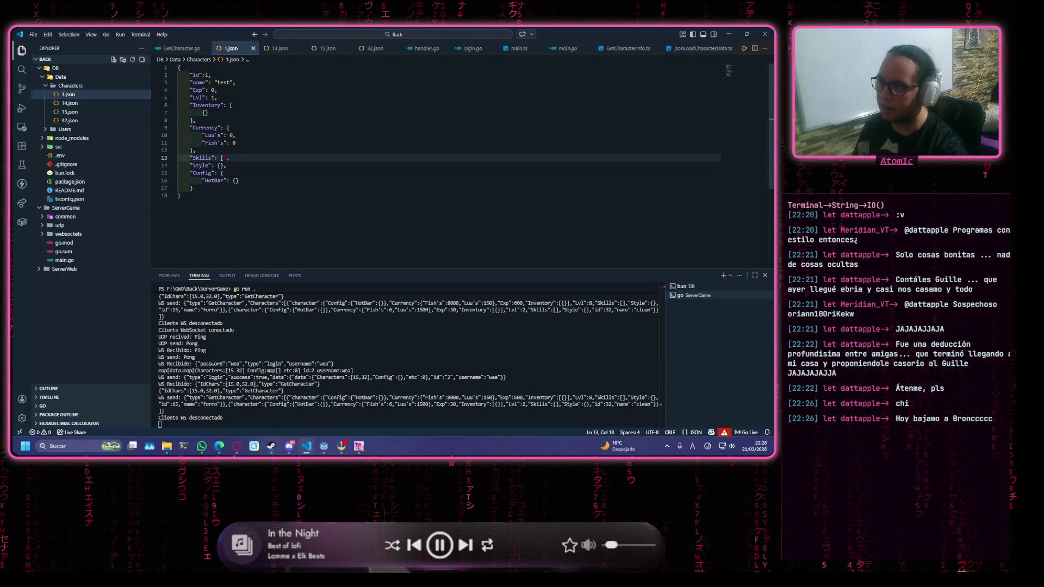
left_click(223, 165)
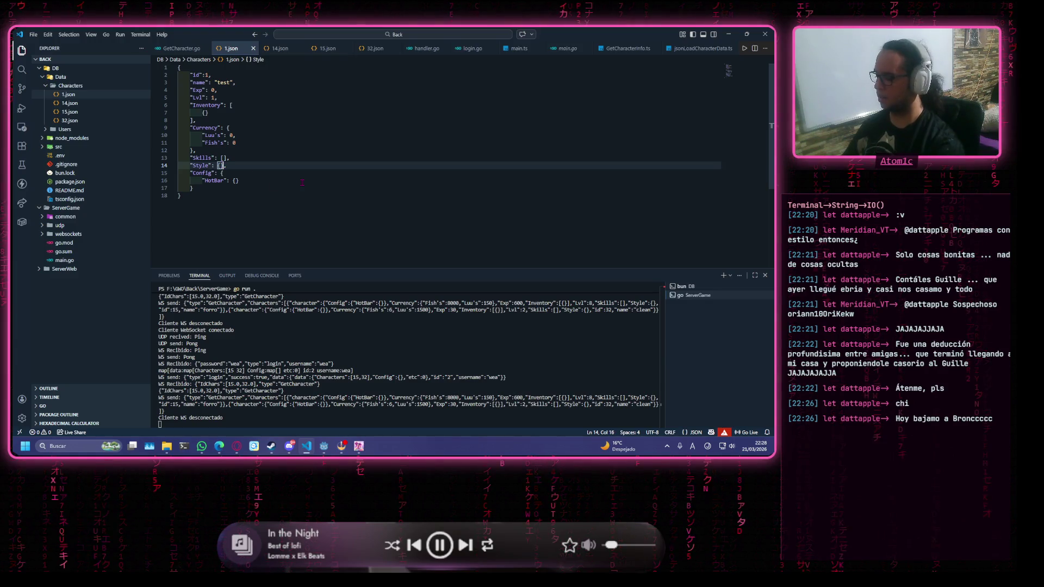
key("Return")
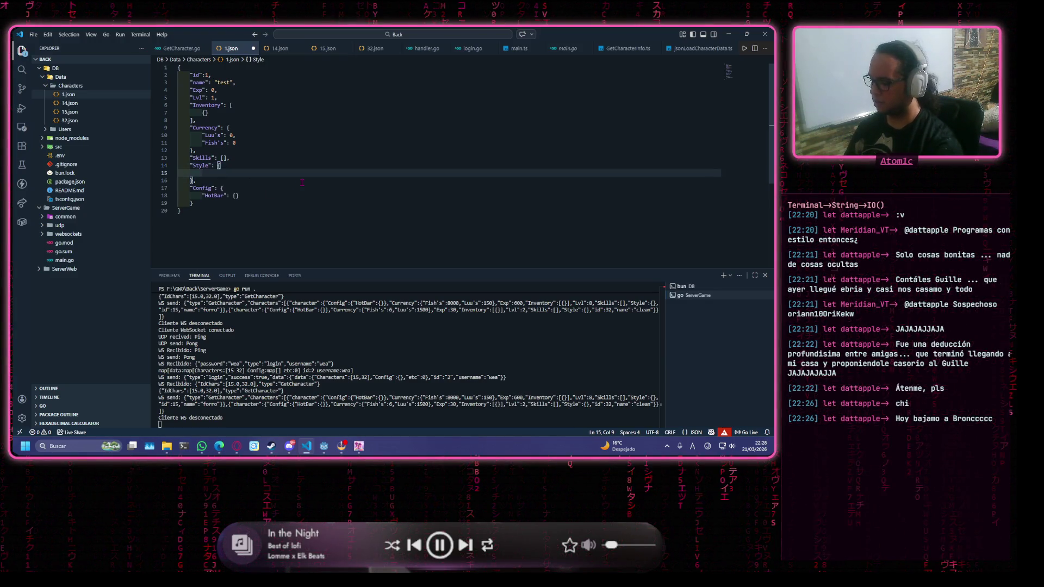
type("\"")
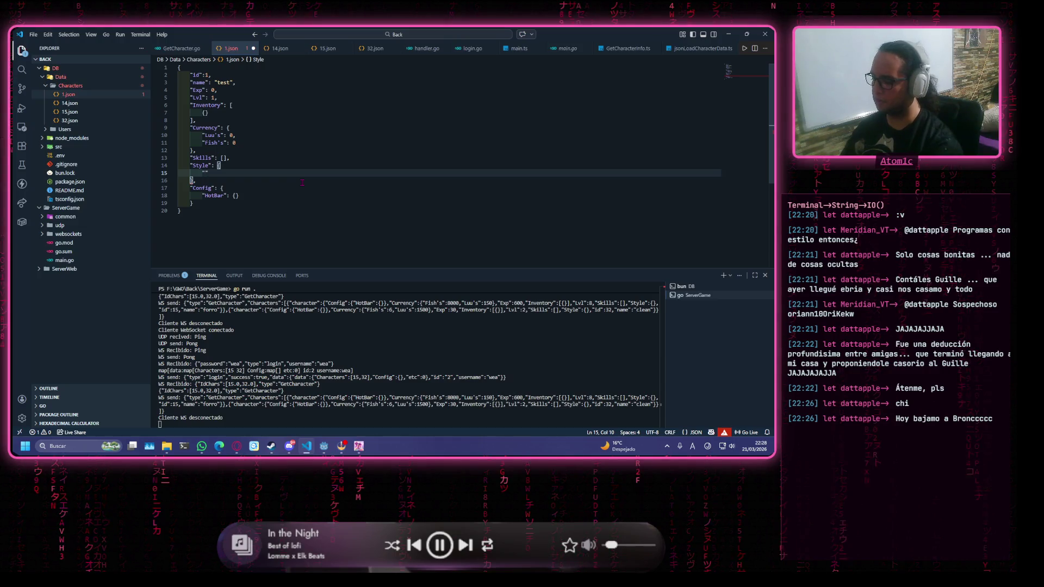
type("color")
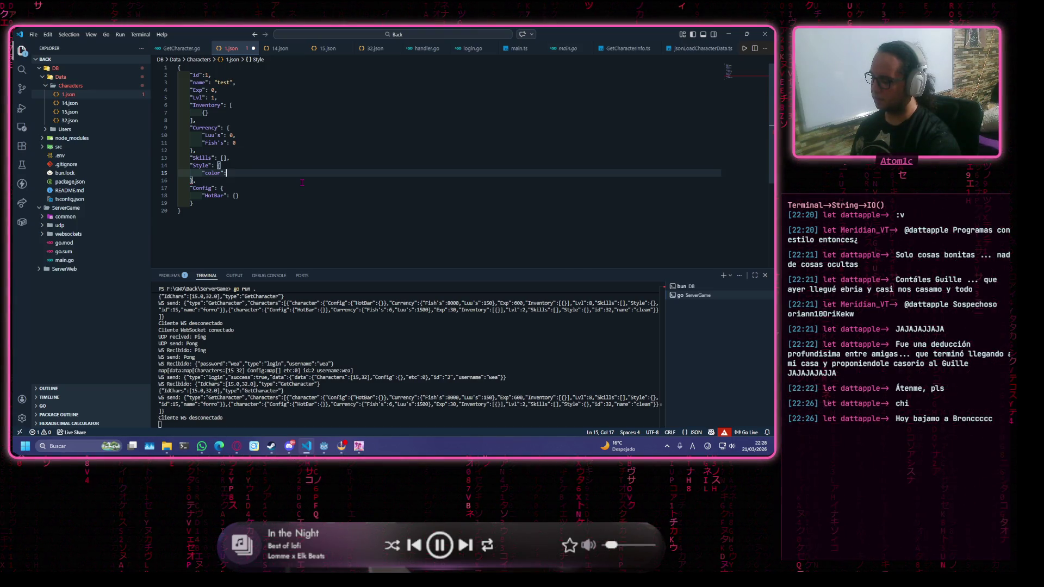
type("{}")
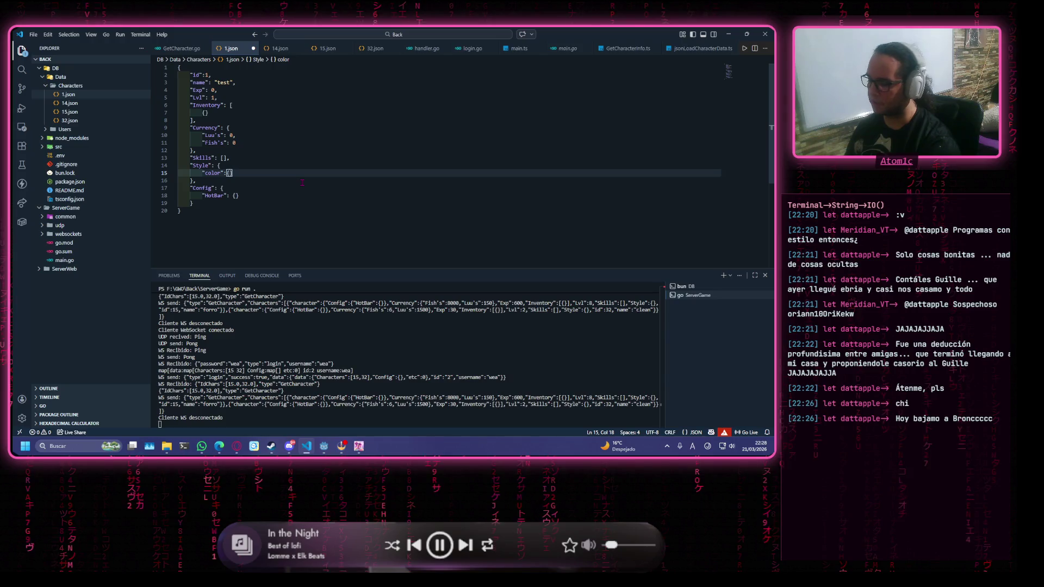
type("\"r")
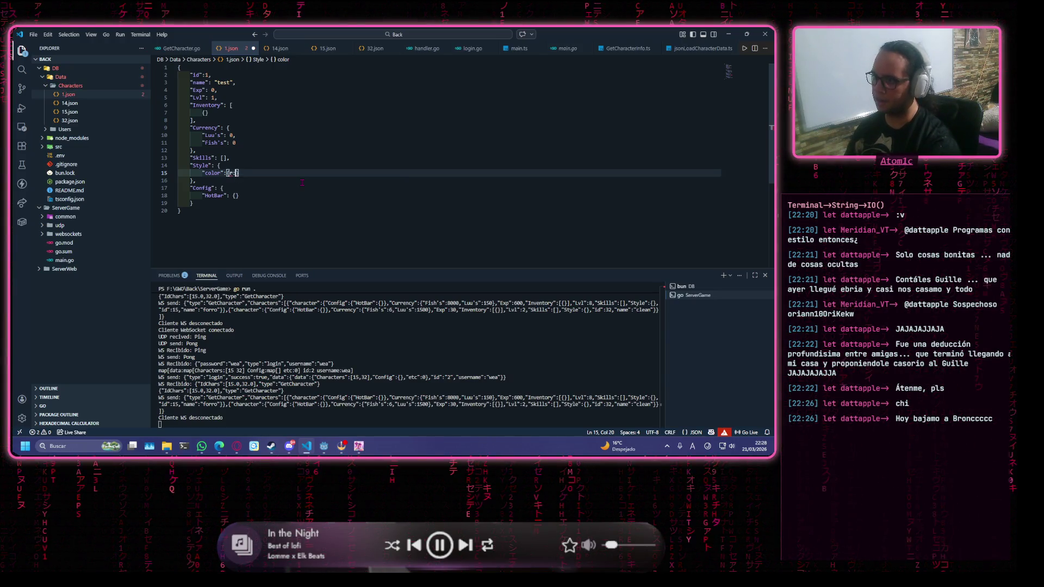
key("BackSpace")
key("BackSpace")
type("\"R")
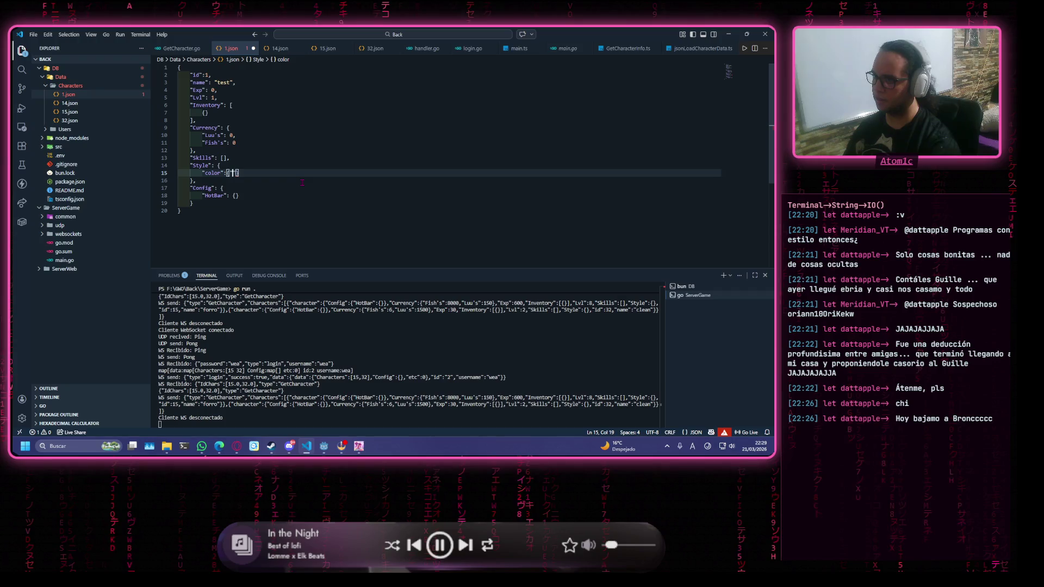
type("\":")
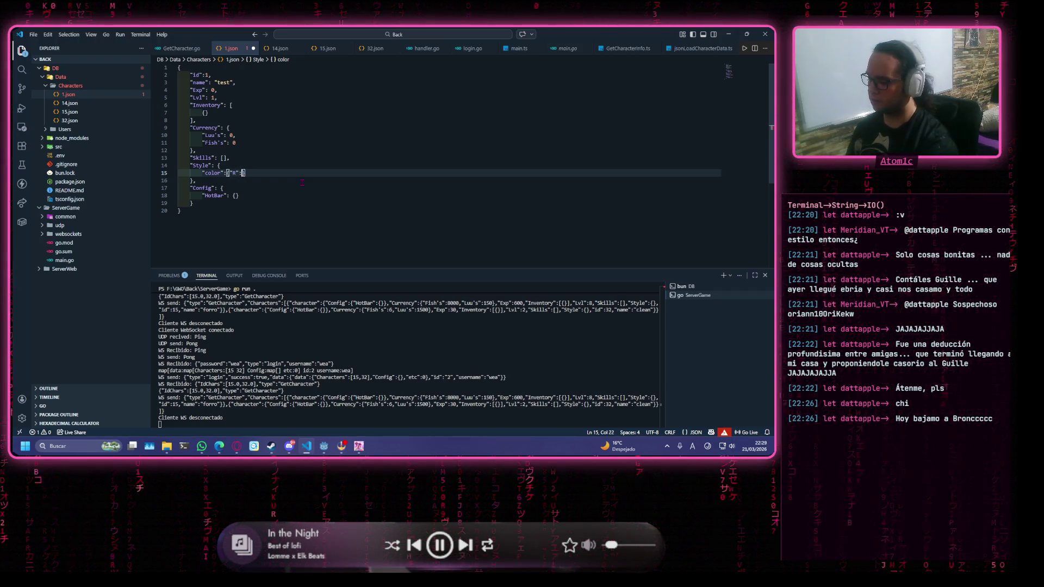
key("BackSpace")
key("BackSpace")
key("BackSpace")
type("\"r")
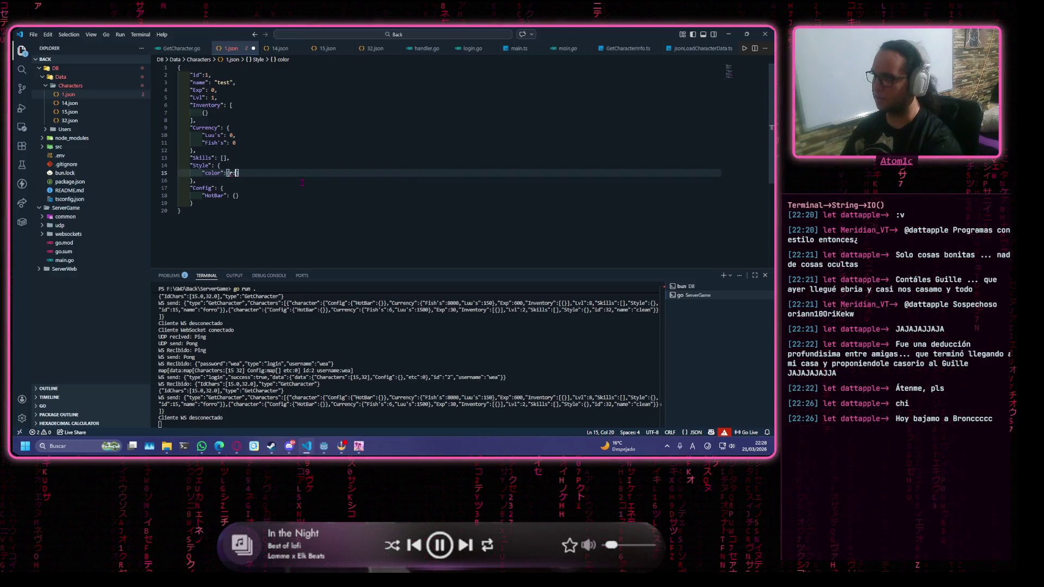
key("BackSpace")
type("R\":")
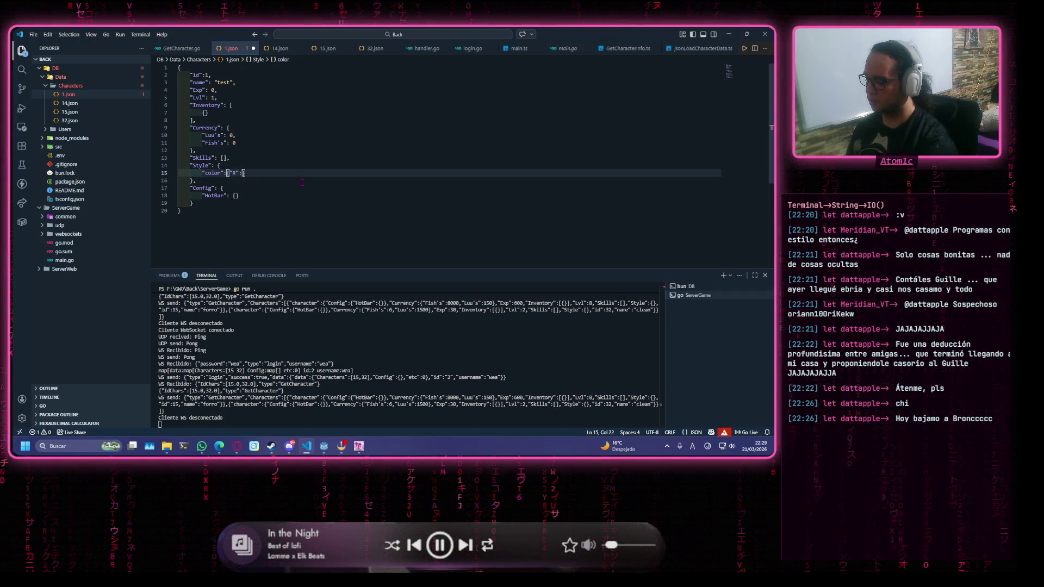
type("1,")
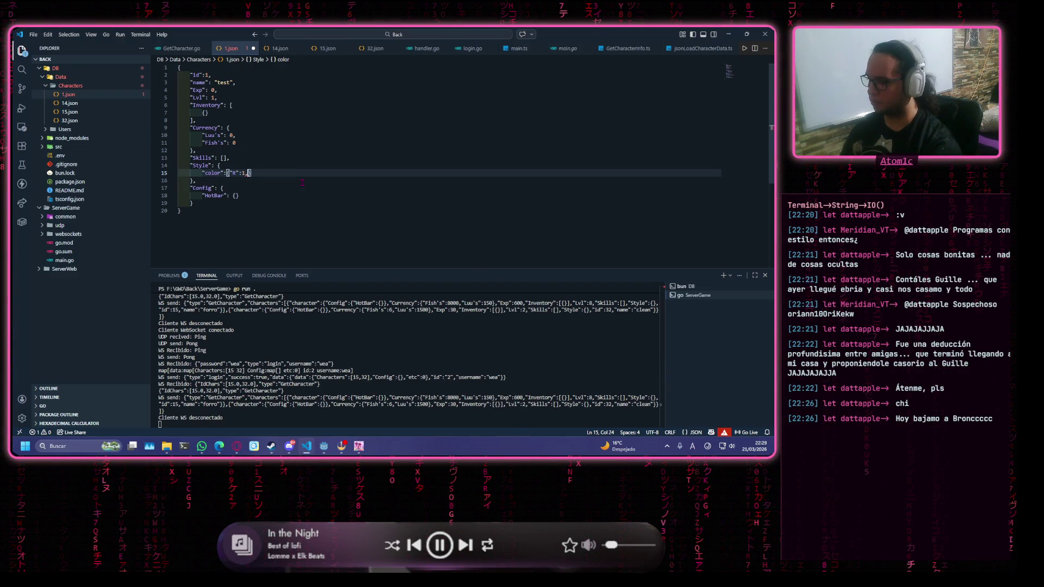
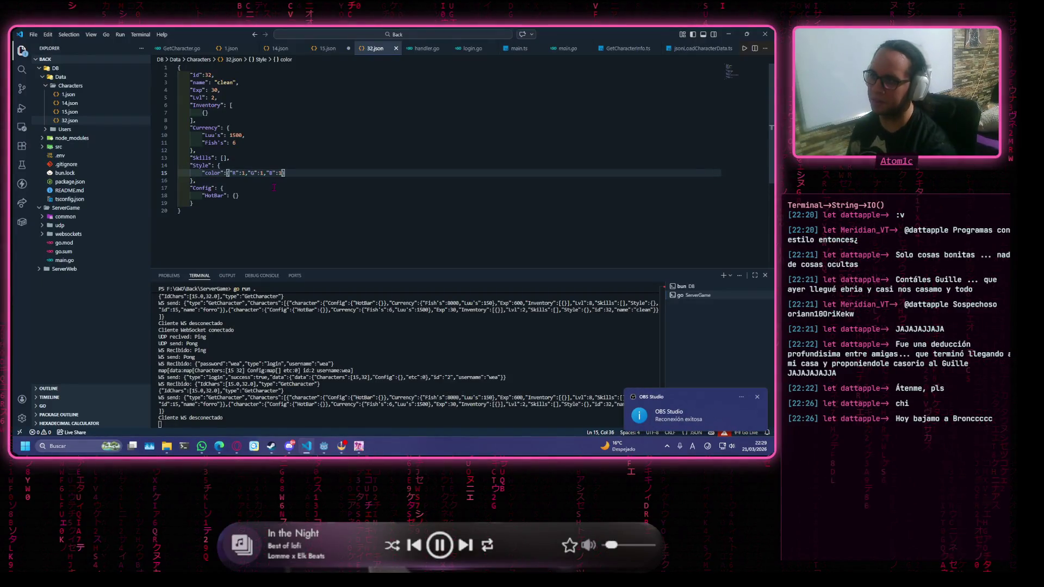
Step: Open 14.json and look over its Inventory, Style color and HotBar lines
left_click(326, 48)
left_click(281, 49)
left_click(318, 105)
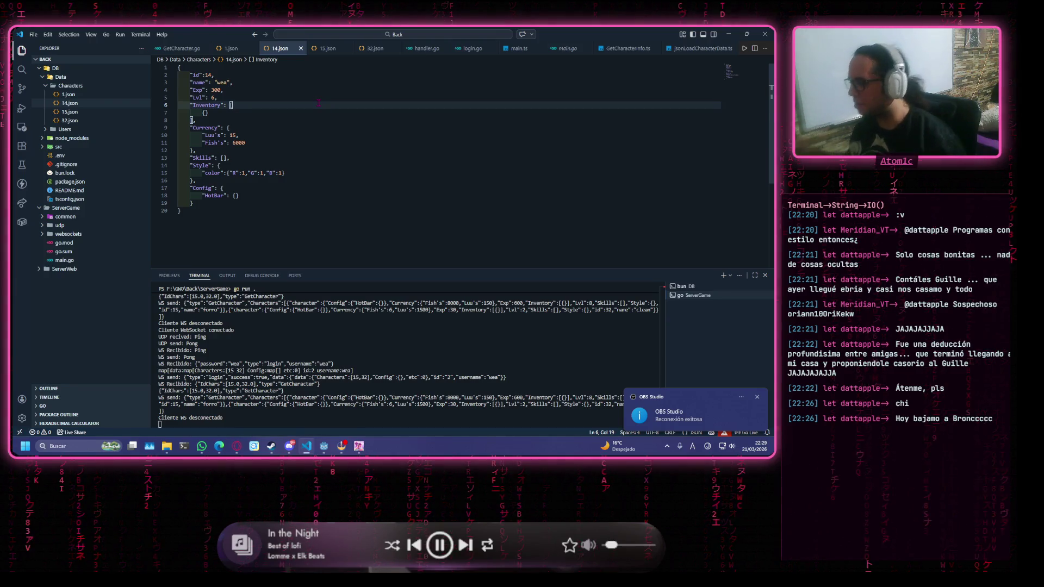
left_click(283, 173)
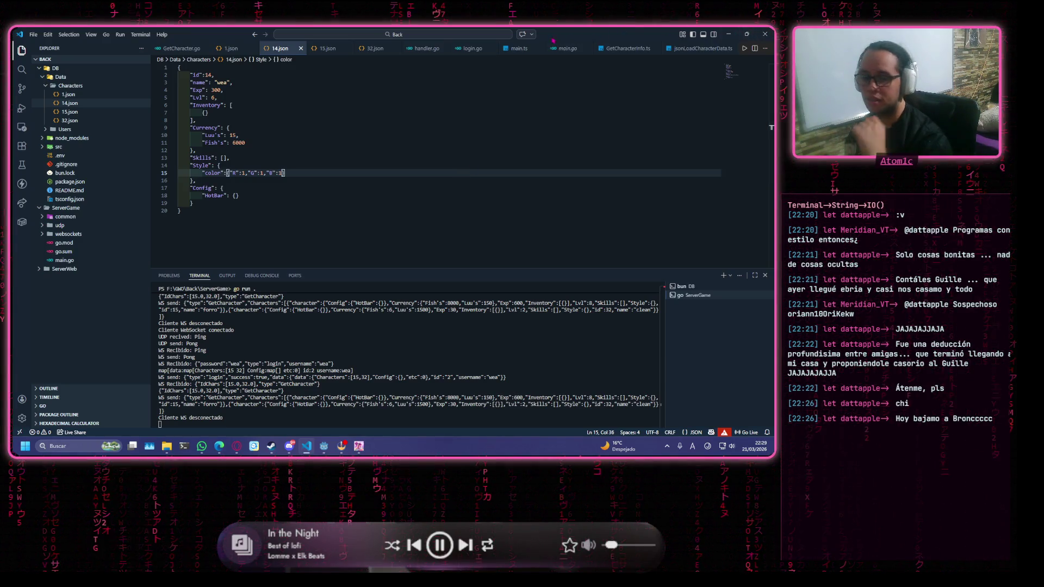
left_click(362, 168)
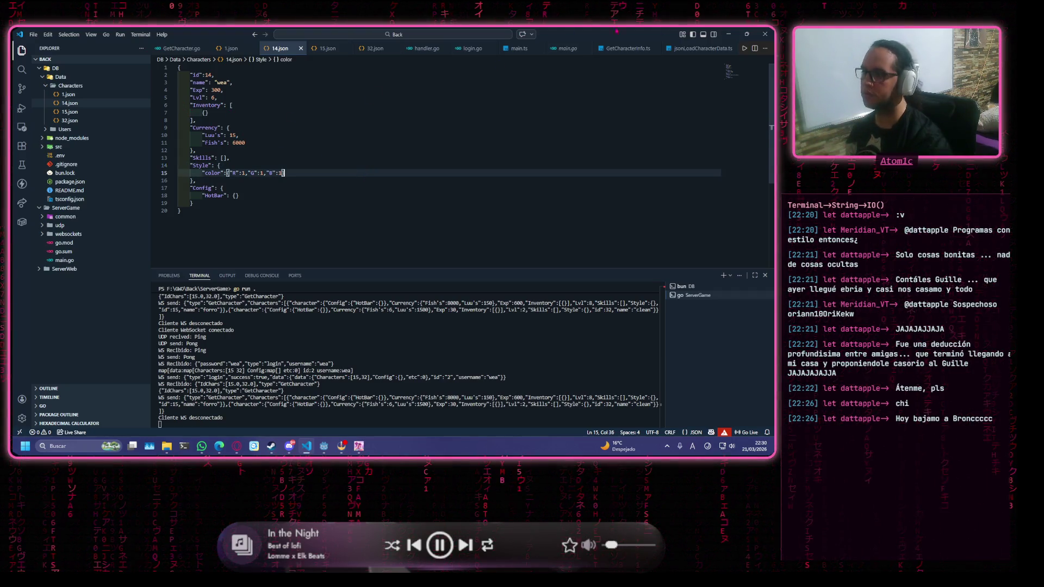
left_click(350, 121)
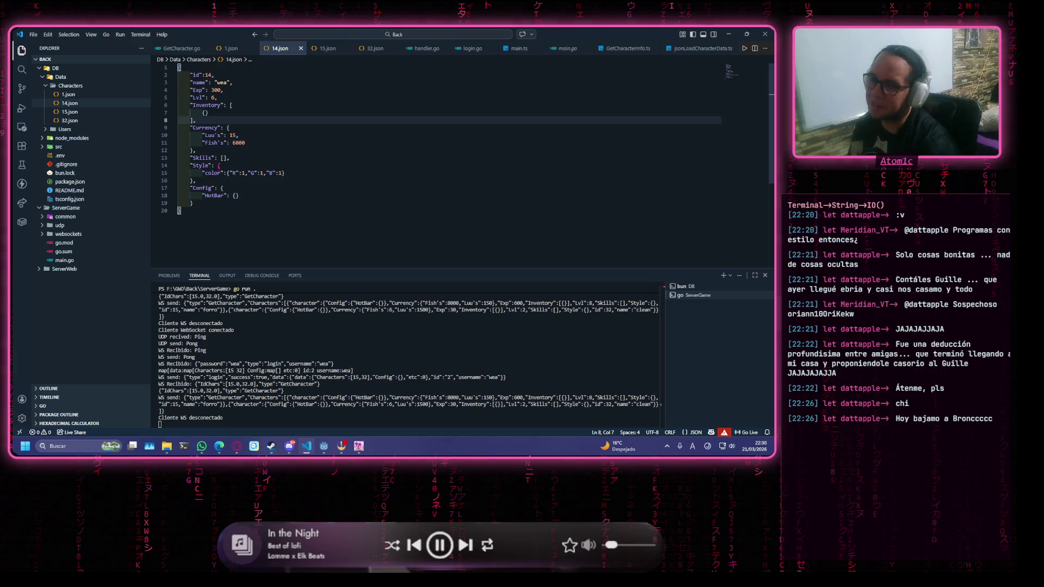
left_click(527, 198)
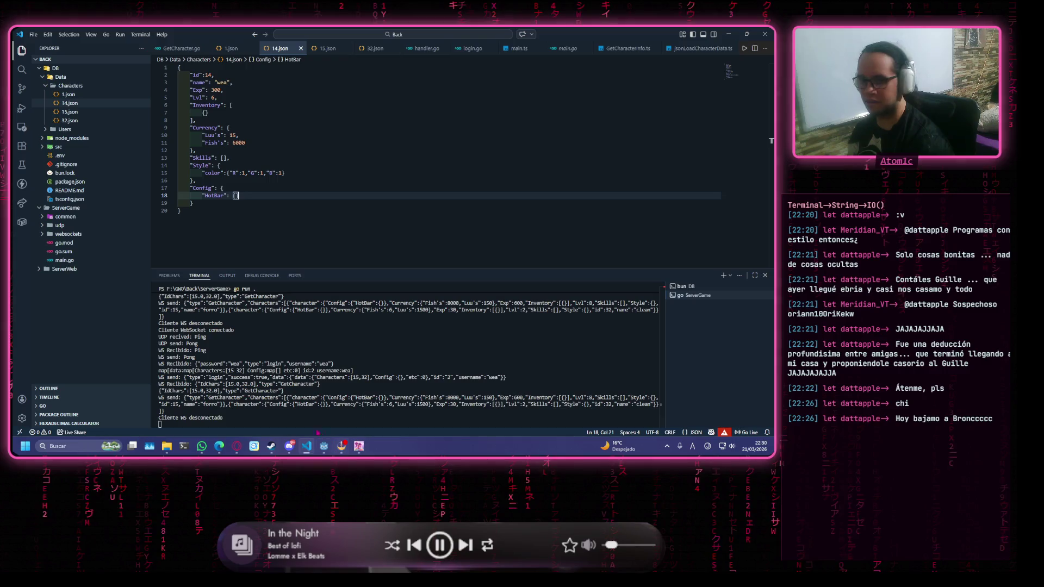
left_click(329, 210)
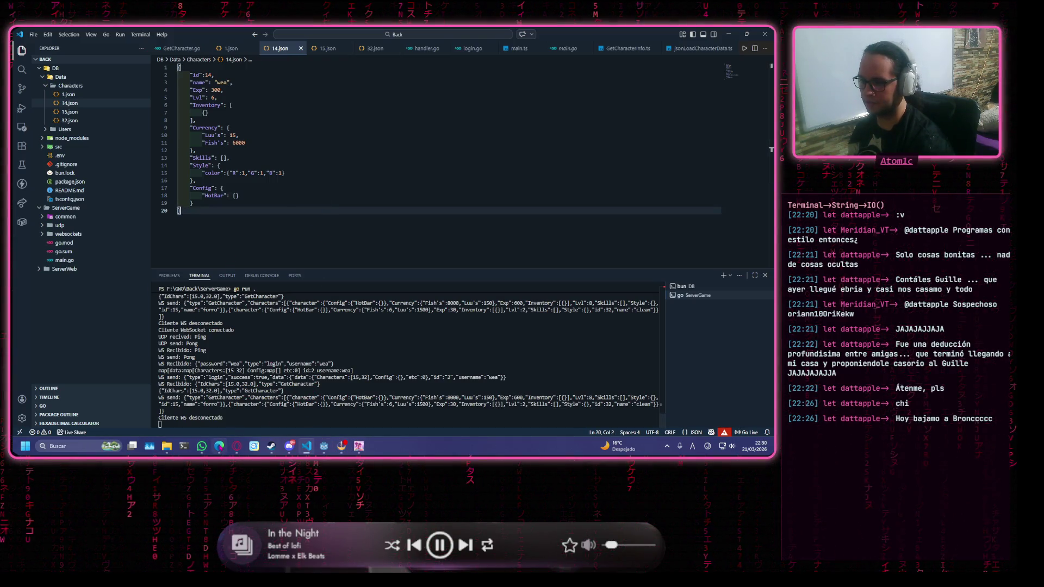
Step: Glance at the Twitch stream window, then return to the code editor
mouse_move(219, 445)
left_click(219, 405)
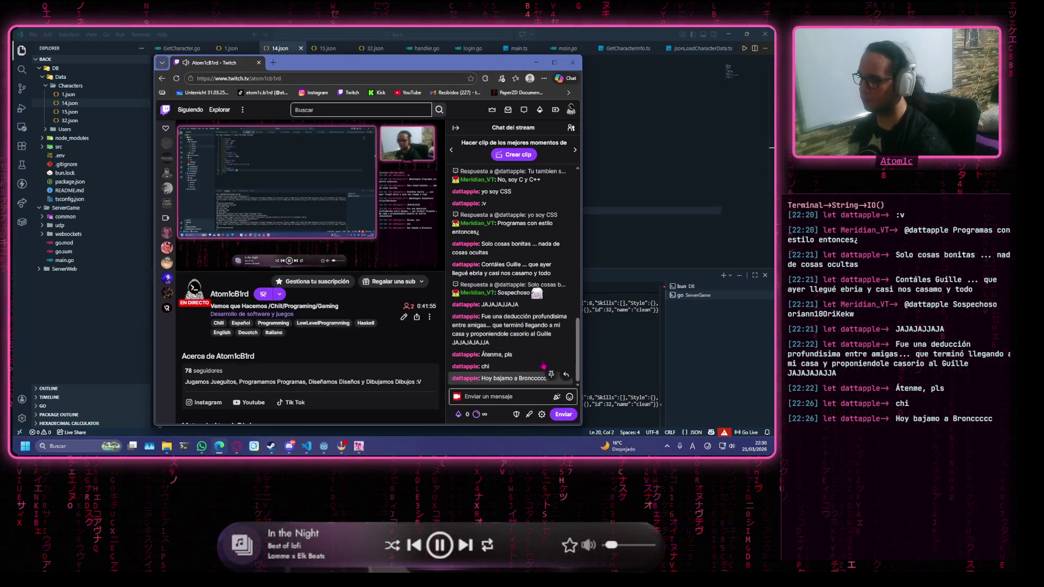
left_click(537, 62)
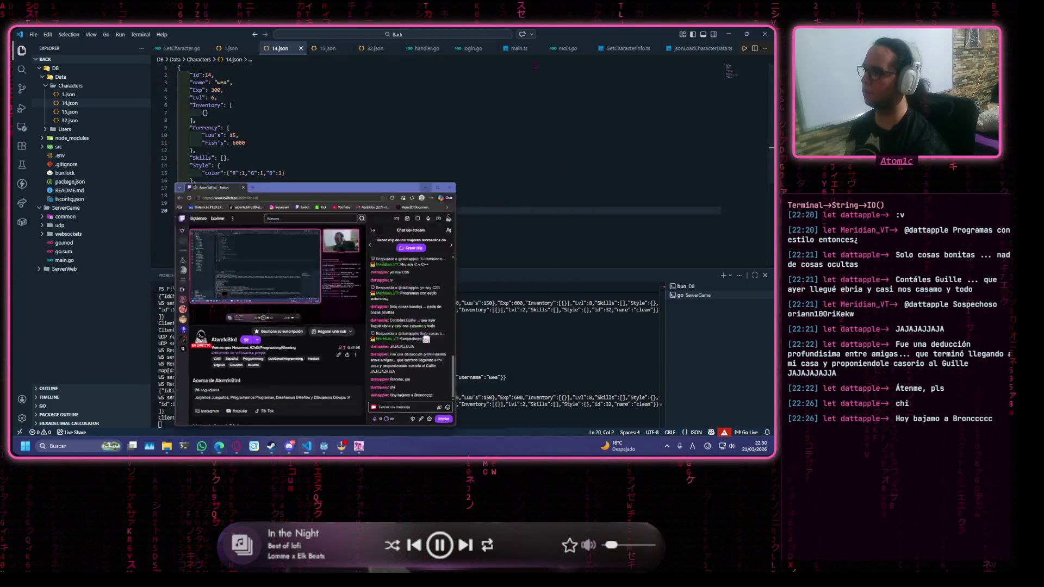
left_click(444, 157)
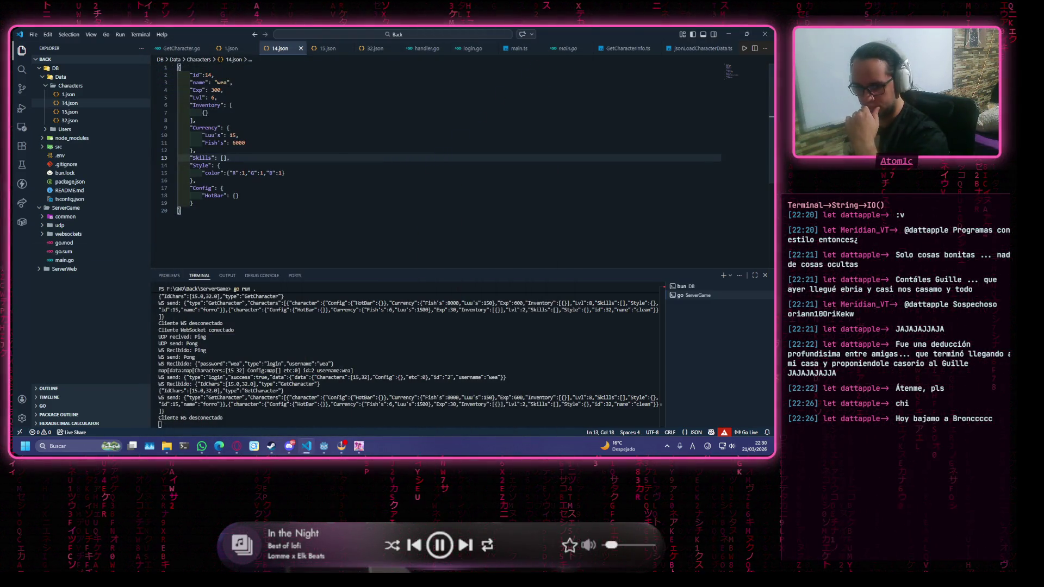
key("alt+Tab")
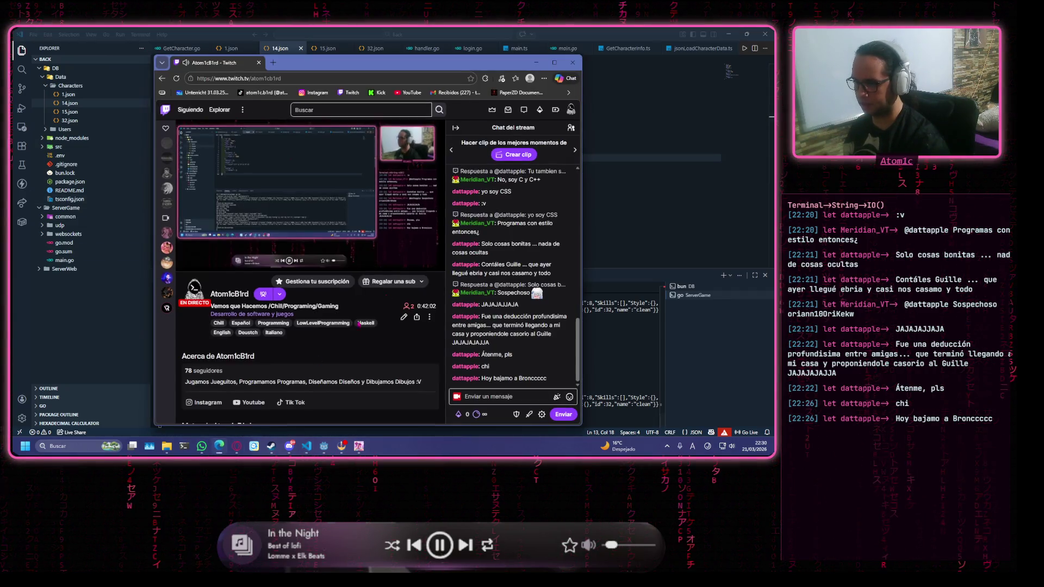
key("alt+Tab")
Step: Recheck the Fish's and Inventory lines, then bring the Discord Jueguitos voice channel forward
left_click(518, 142)
left_click(368, 121)
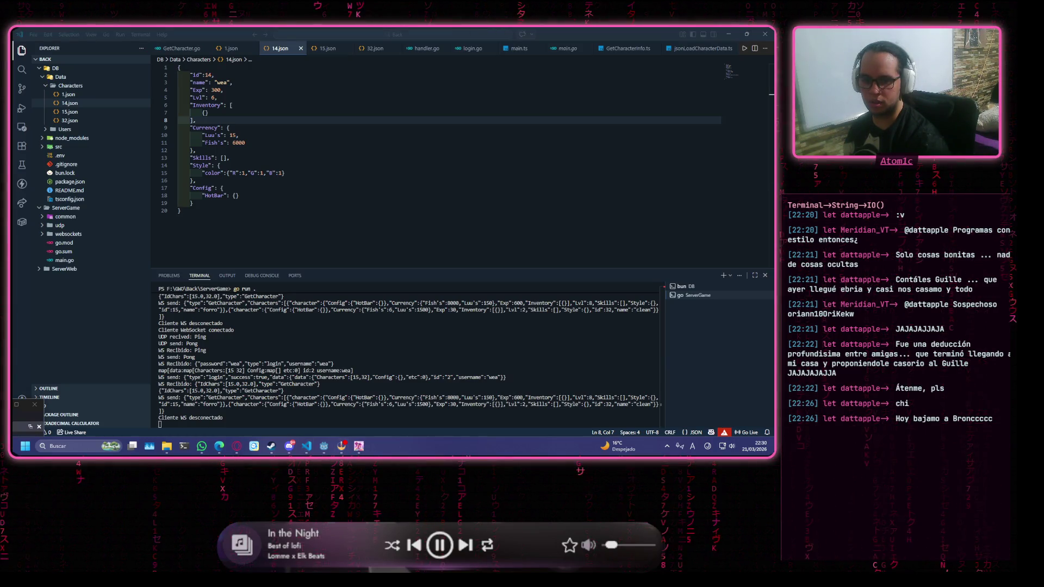
left_click(393, 140)
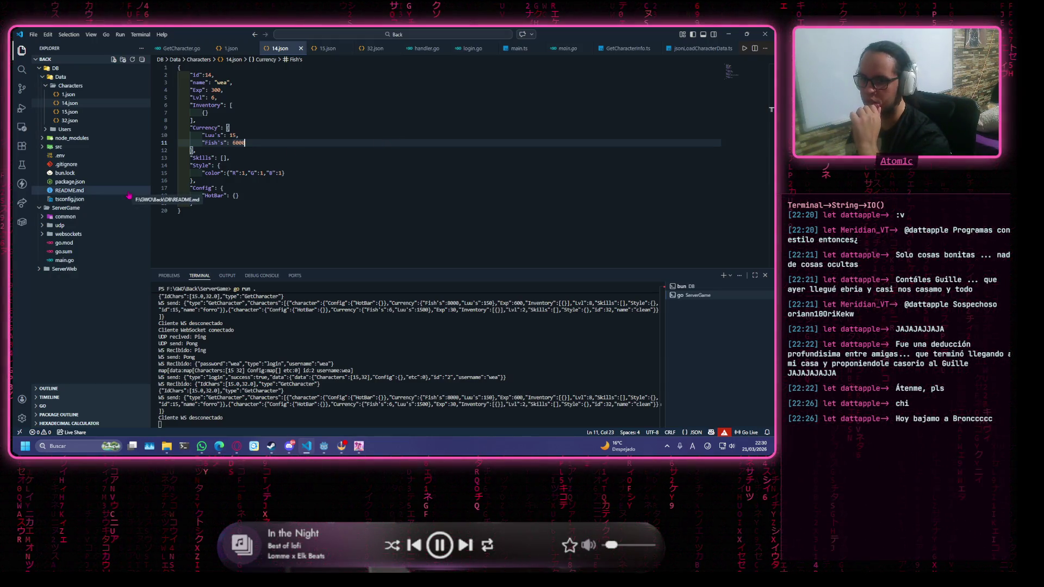
left_click(231, 105)
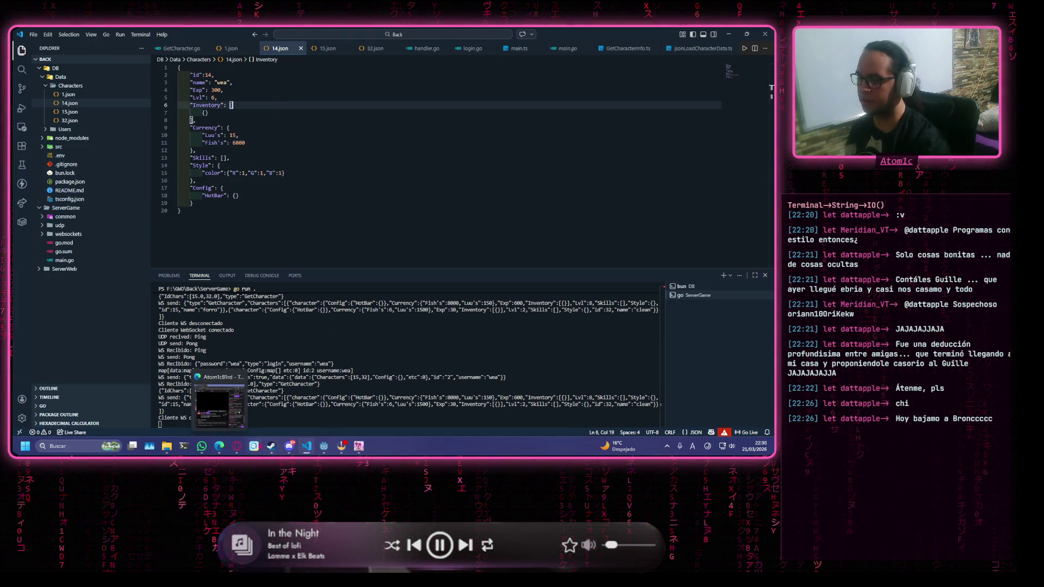
mouse_move(289, 447)
left_click(289, 394)
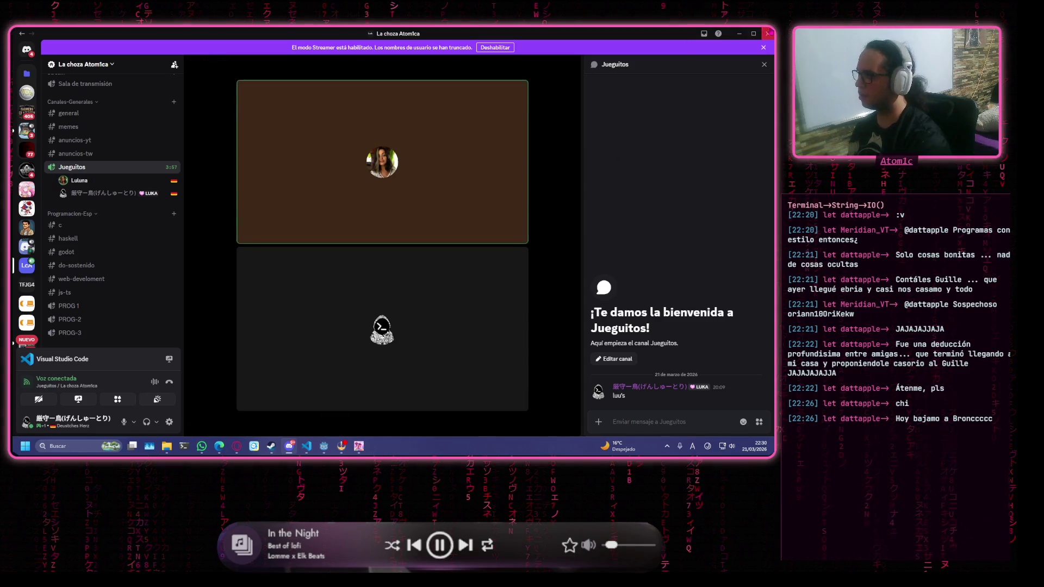
Step: Cycle through the code editor, Twitch stream, Discord call and lofi player windows
key("alt+Tab")
left_click(356, 143)
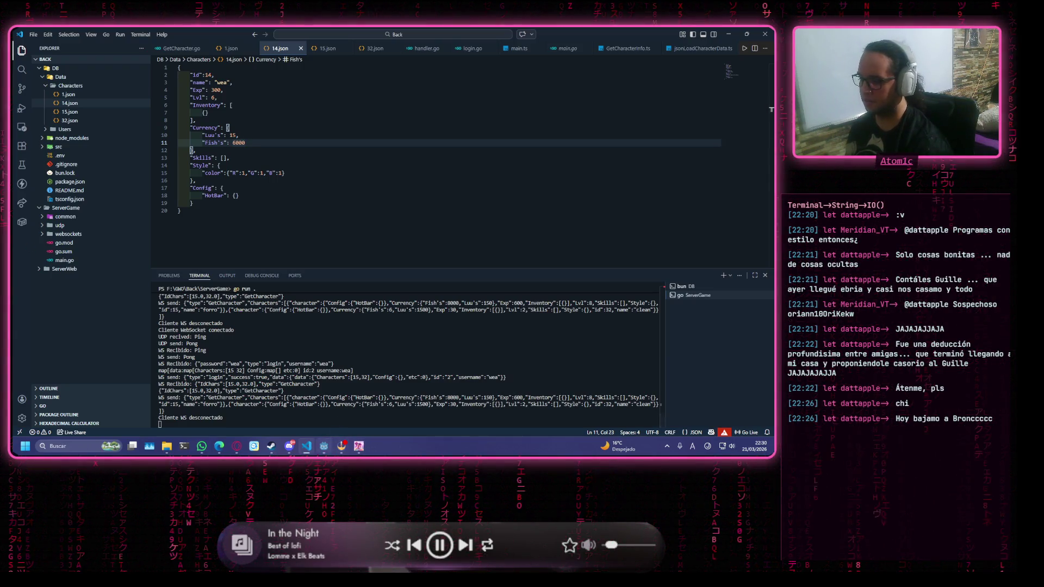
left_click(312, 428)
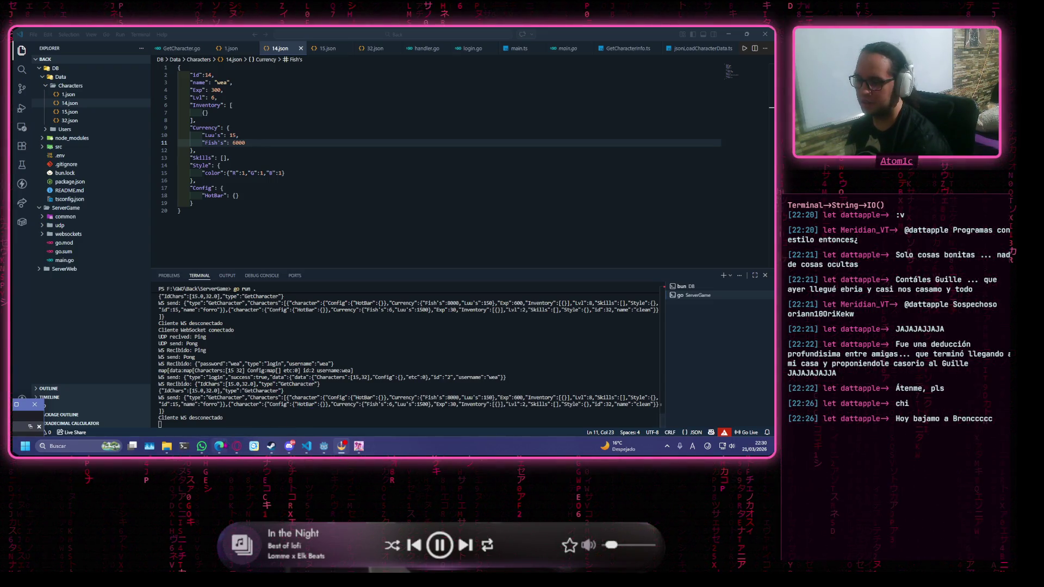
left_click(219, 446)
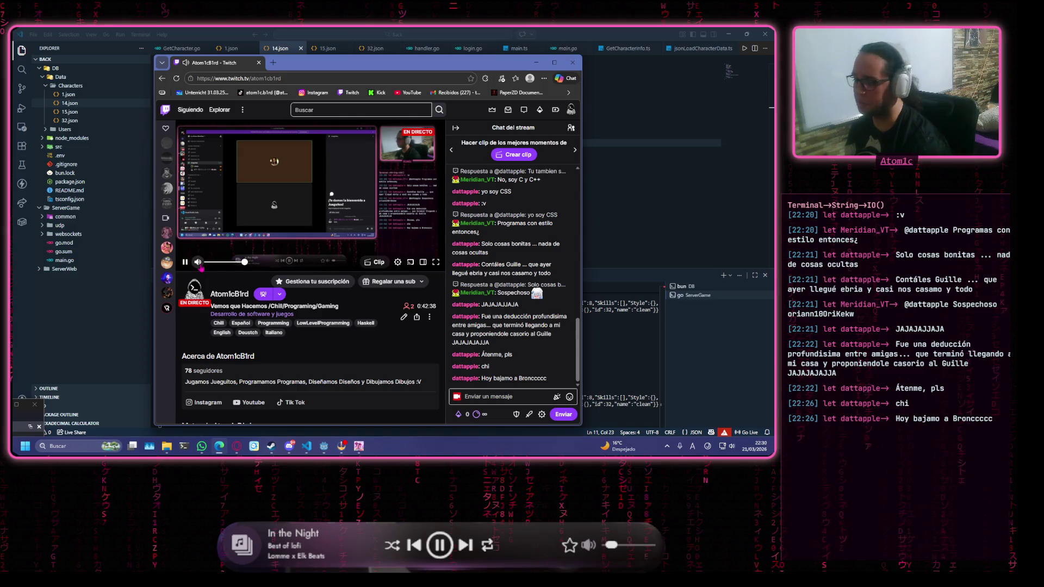
key("alt+Tab")
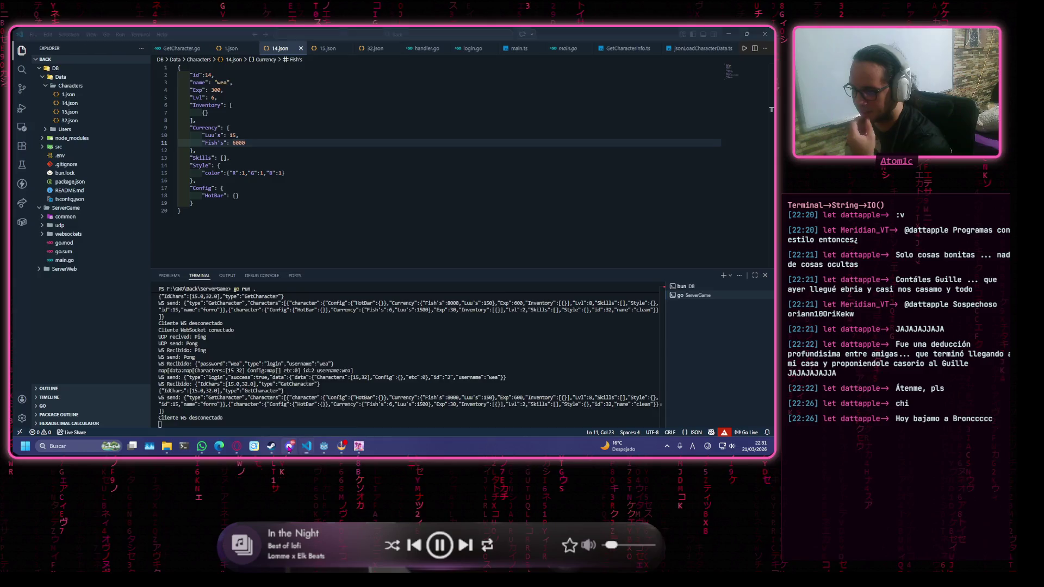
left_click(220, 396)
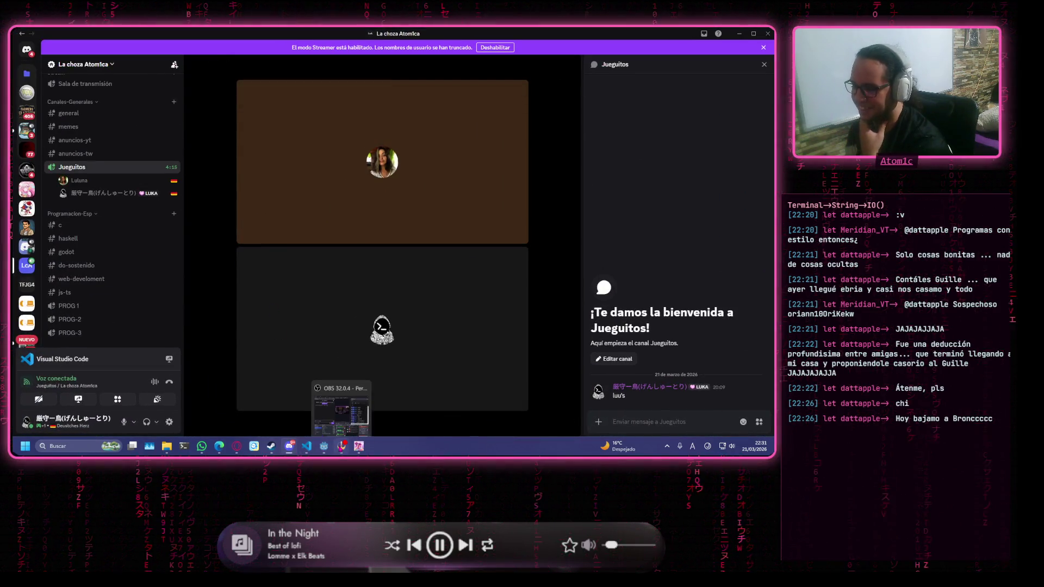
key("alt+Tab")
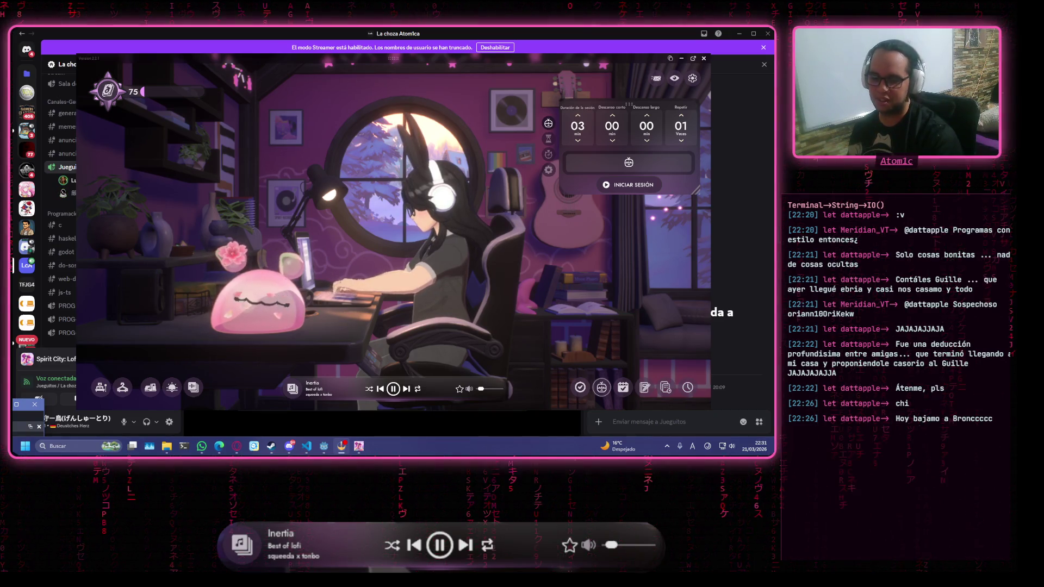
left_click(341, 445)
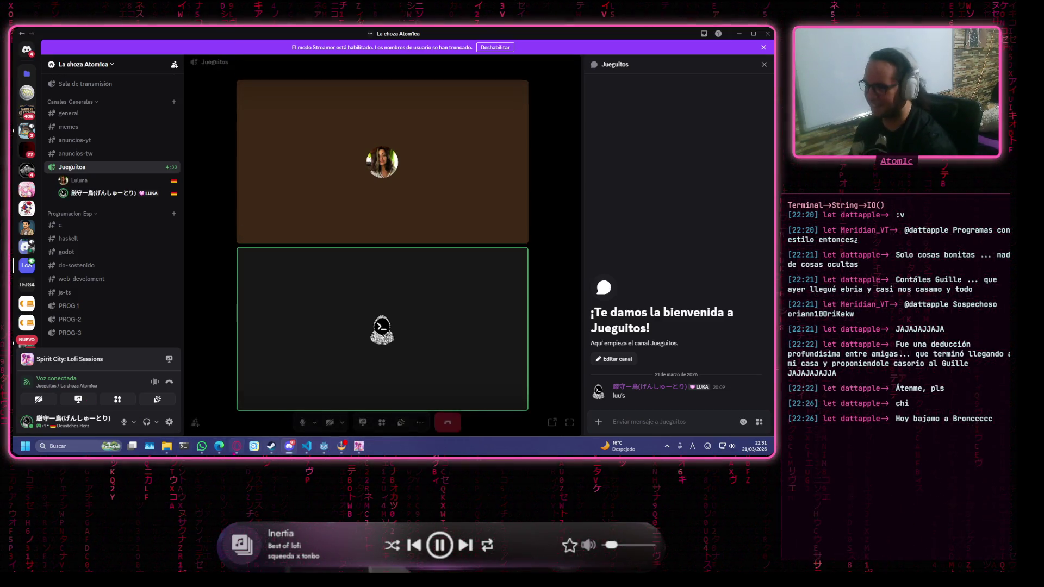
Step: Check the preload line in Godot, then open 1.json in Visual Studio Code
left_click(324, 446)
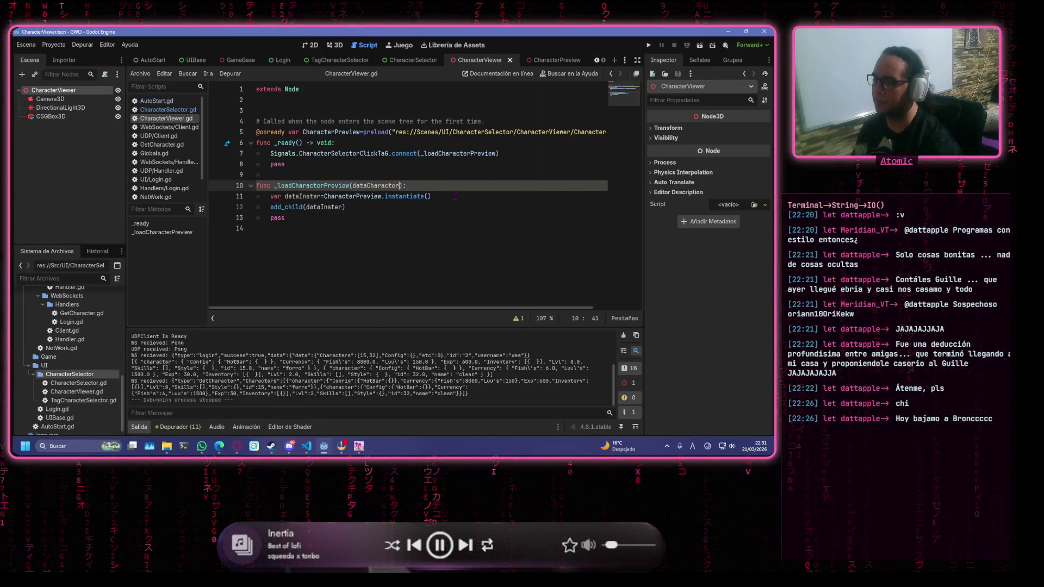
left_click(521, 155)
key("Down")
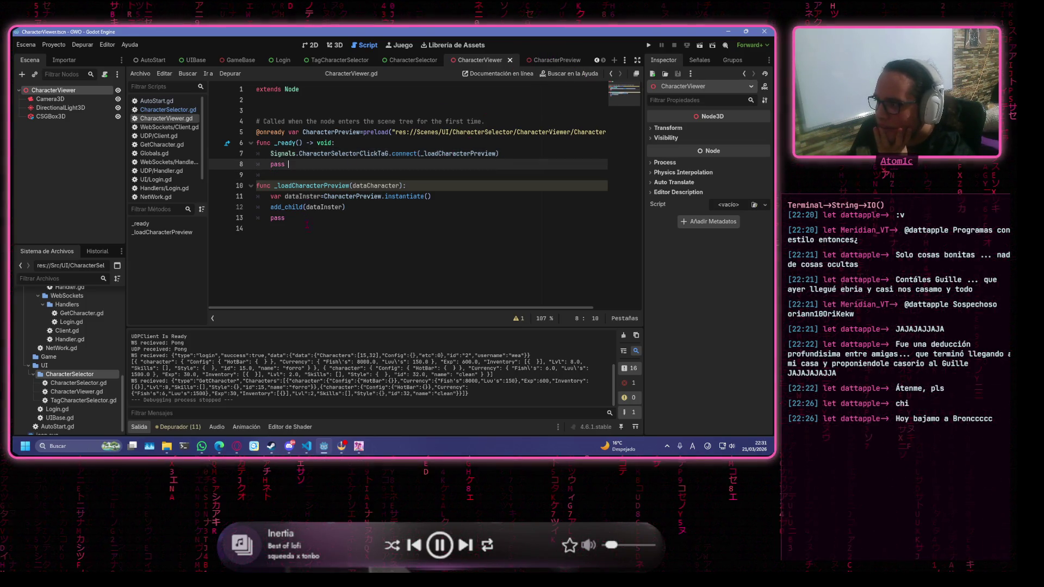
key("alt+Tab")
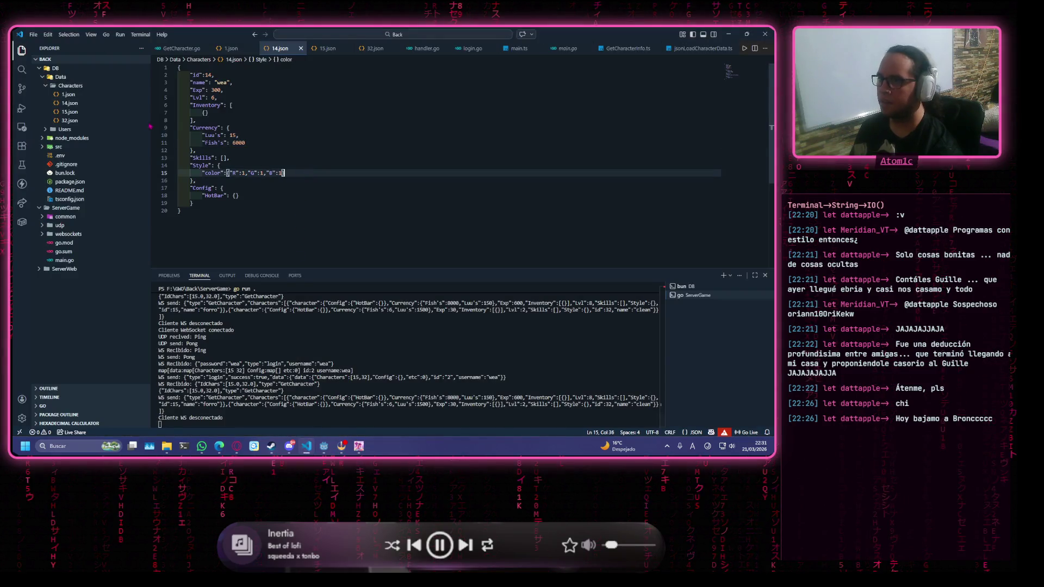
left_click(67, 94)
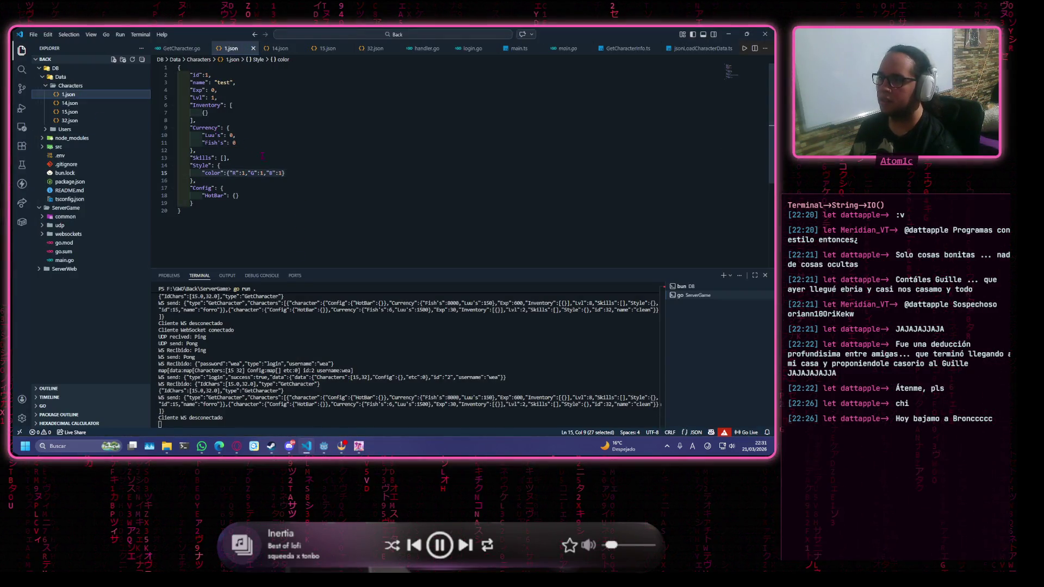
Step: In 14.json, change the Style color's red value from 1 to 0
left_click(109, 103)
left_click(244, 173)
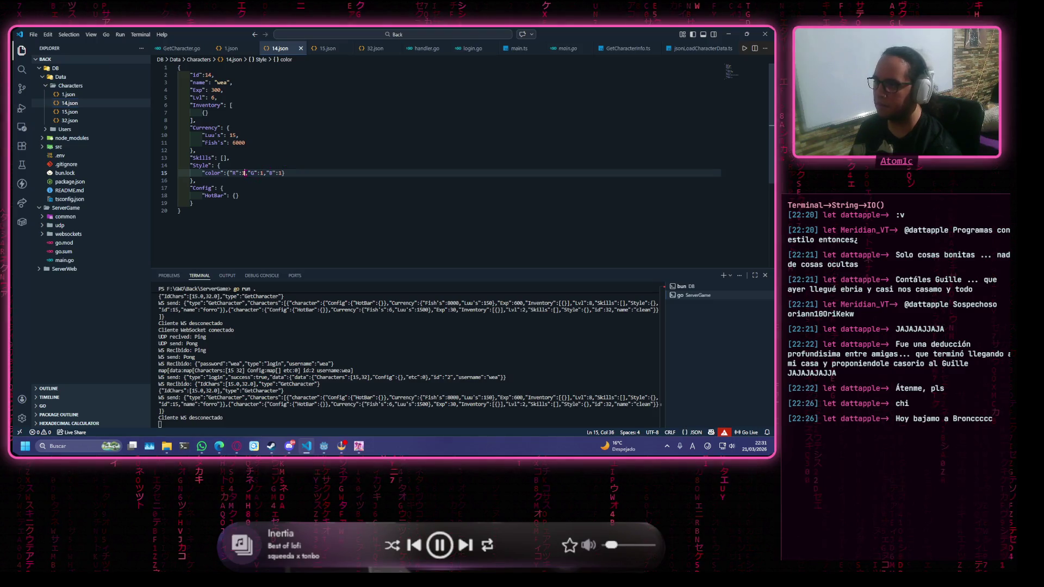
key("BackSpace")
type("0")
key("Right")
key("Right")
key("Right")
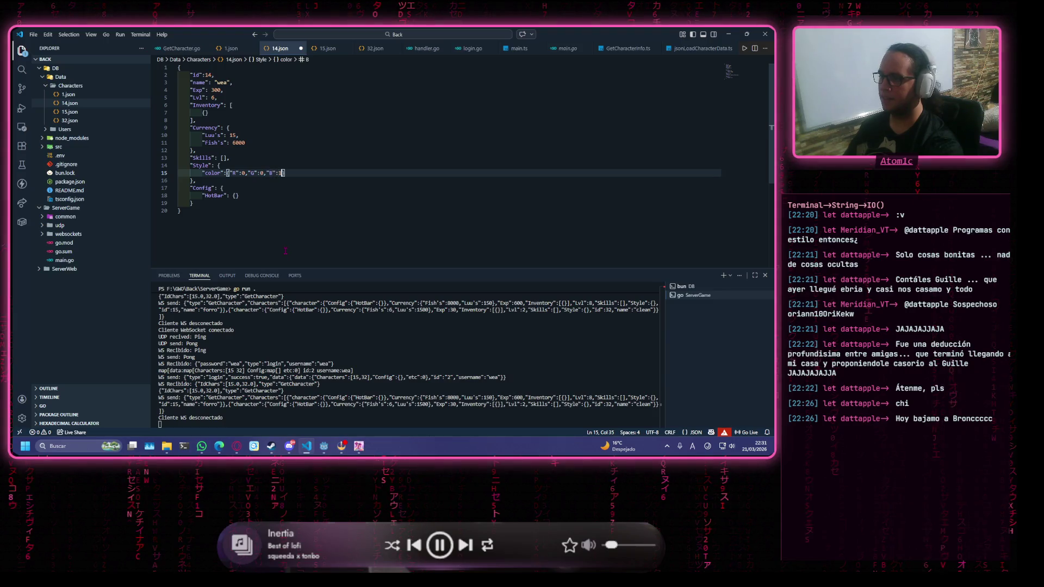
left_click(318, 159)
Step: In 15.json, set the Style color's green and blue values to 0 and save
left_click(70, 111)
left_click(262, 173)
key("BackSpace")
type("0")
key("Right")
key("Right")
key("BackSpace")
type("0")
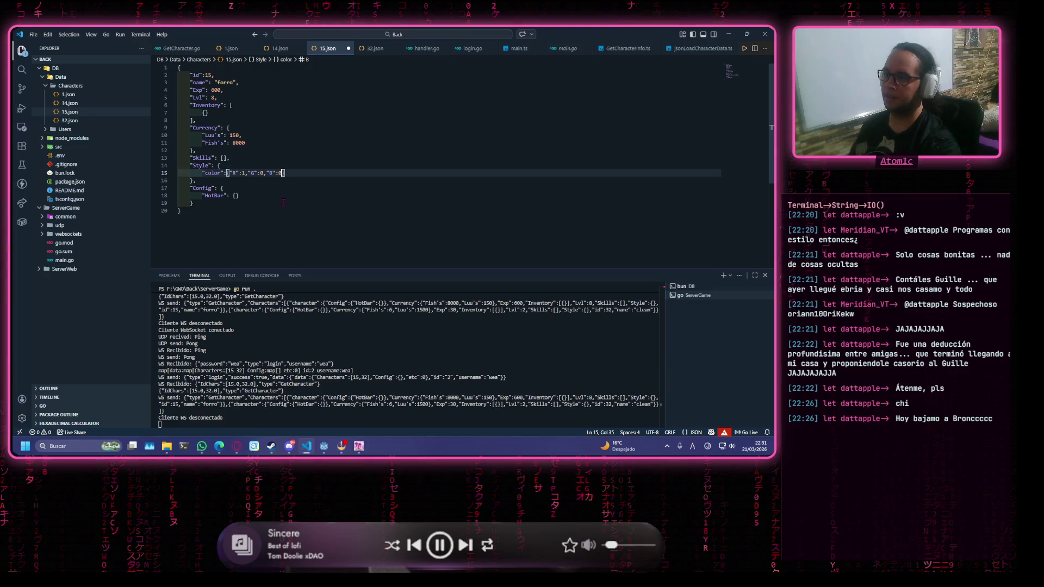
key("ctrl+s")
Step: Set 32.json's color R and G to 0 for pure blue, save, and return to Godot
left_click(69, 120)
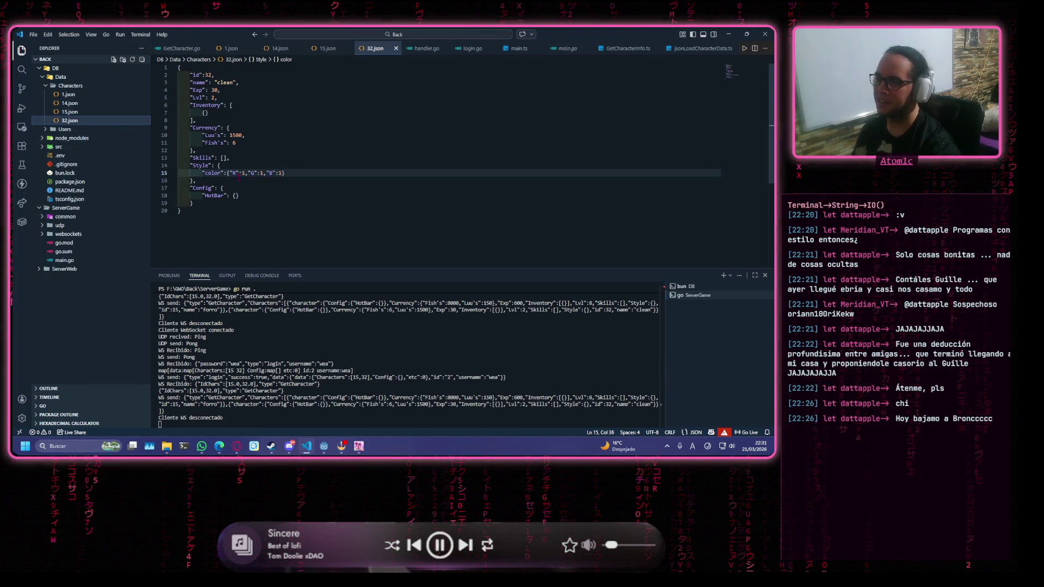
key("BackSpace")
type("0")
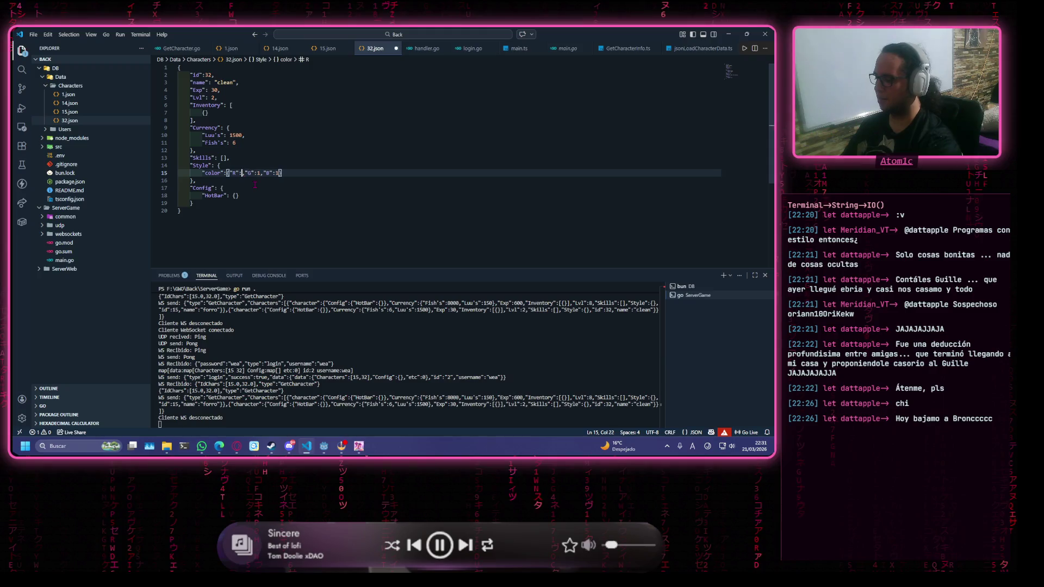
key("Right")
key("Right")
key("Right")
key("BackSpace")
type("0")
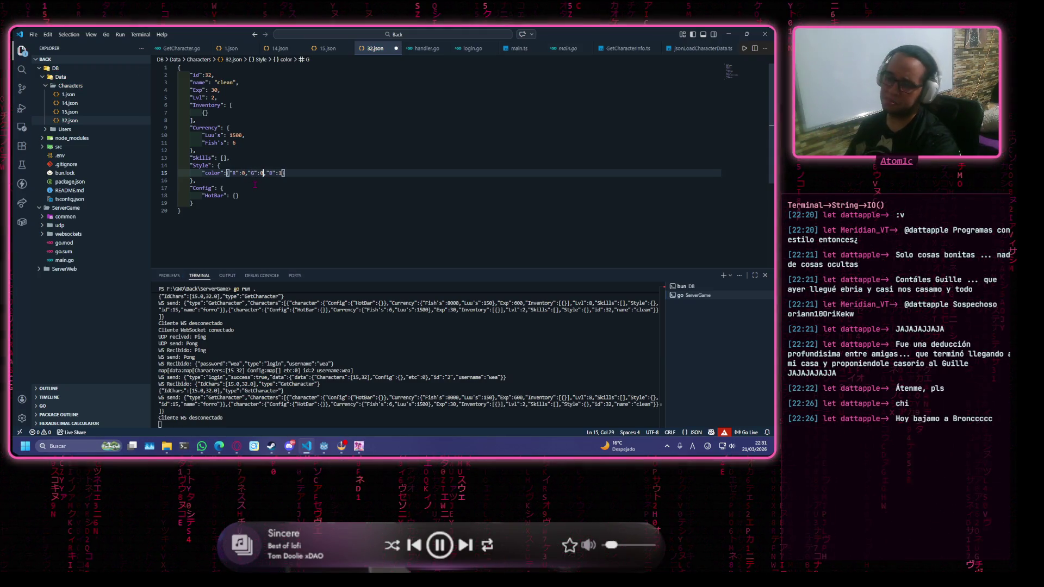
key("ctrl+s")
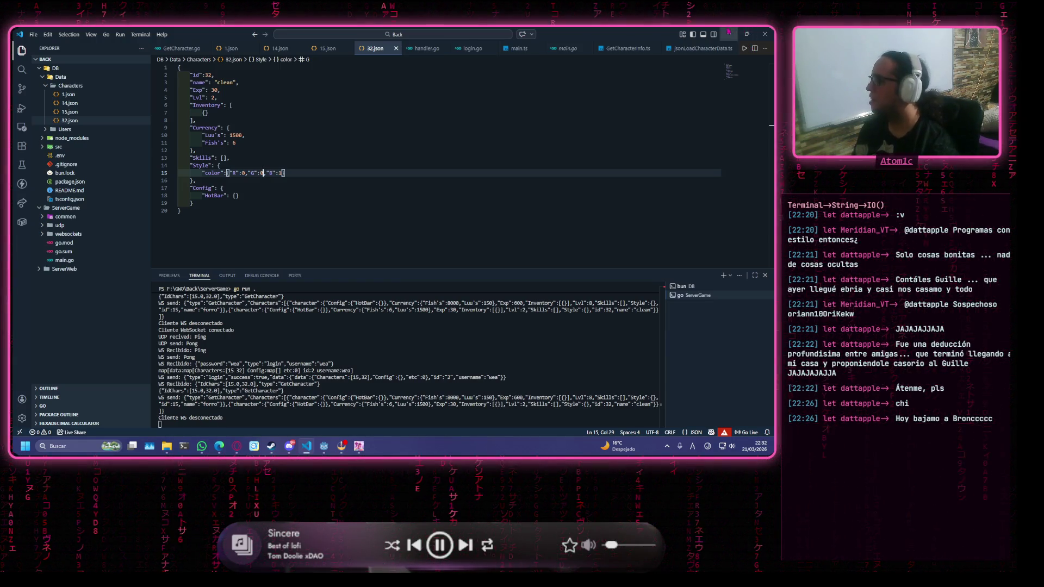
key("alt+Tab")
left_click(418, 143)
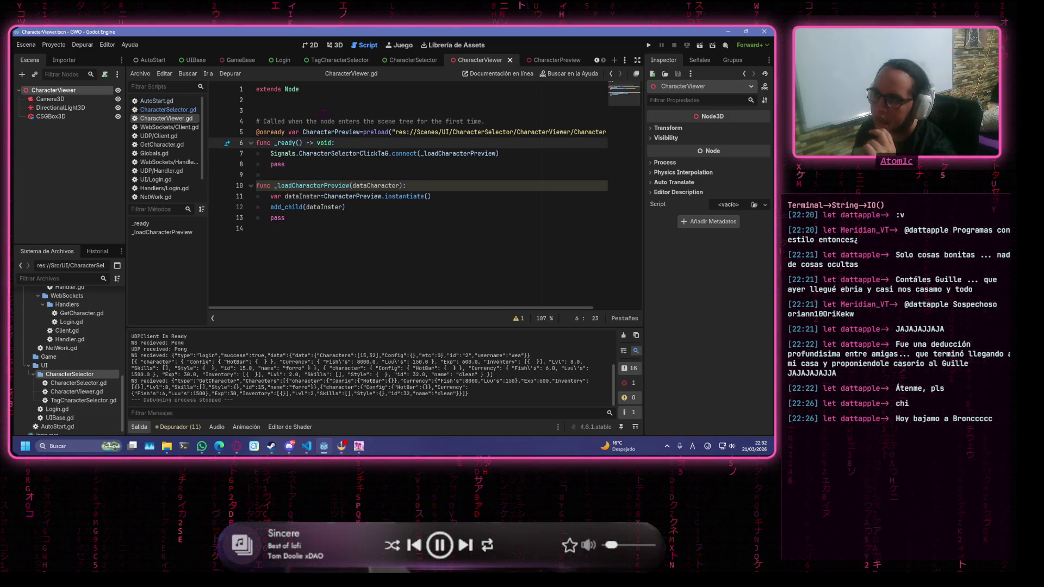
Step: Open the CharacterPreview scene, review CharacterViewer.gd, and view the CSGCylinder3D in 3D
left_click(542, 61)
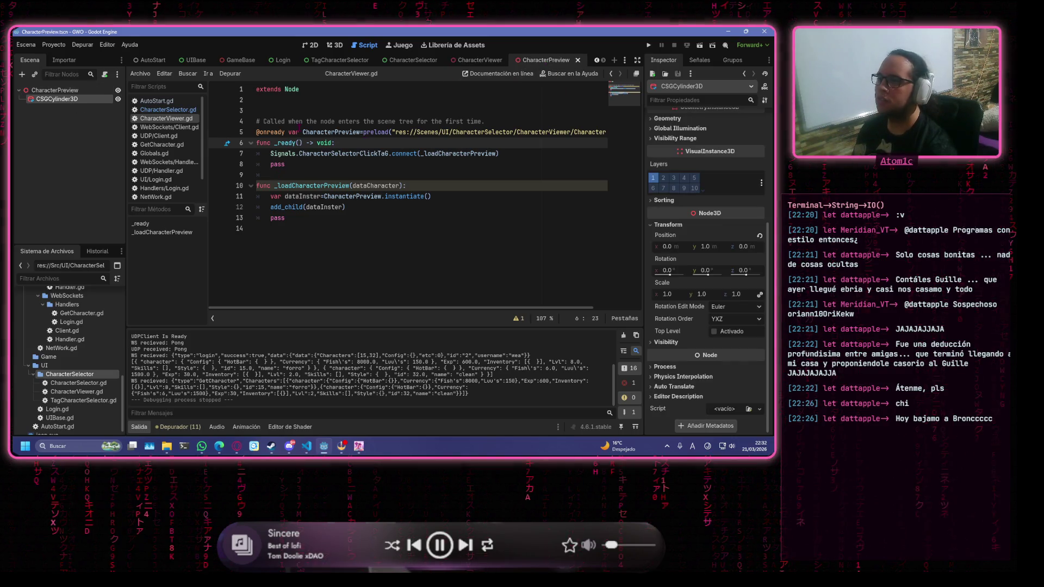
left_click(489, 121)
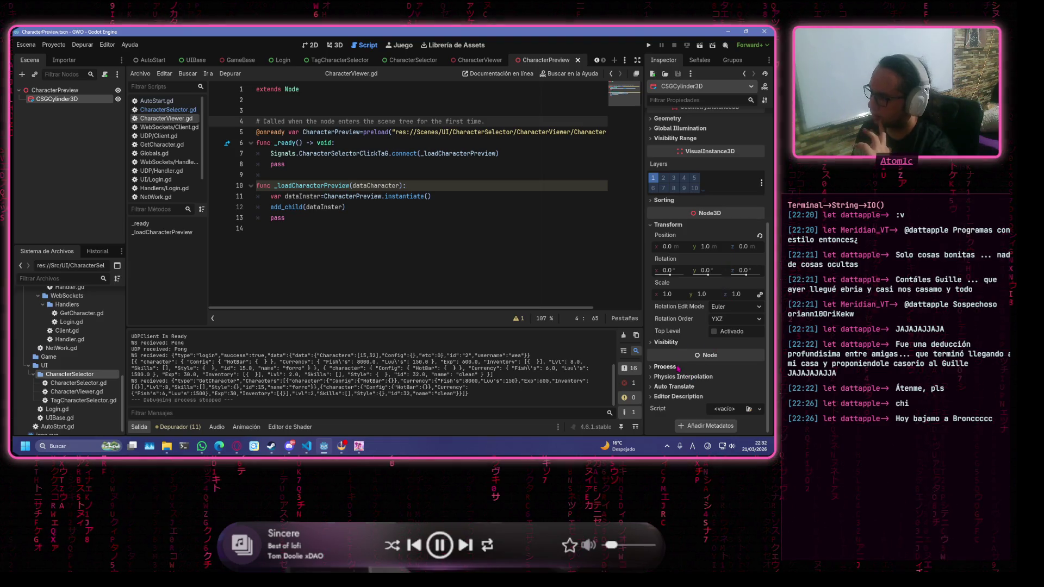
left_click(517, 175)
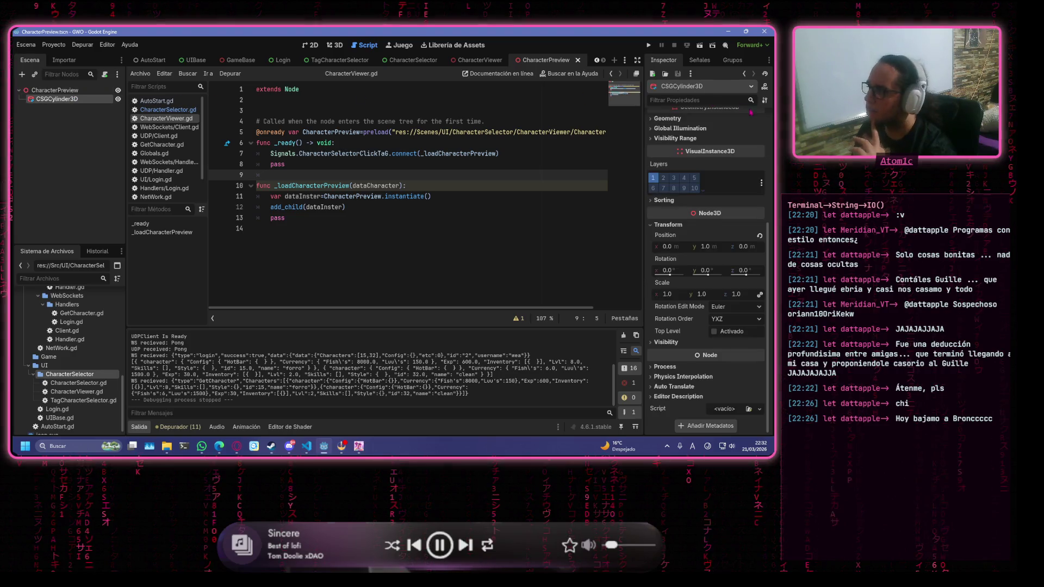
scroll(751, 113, "up", 4)
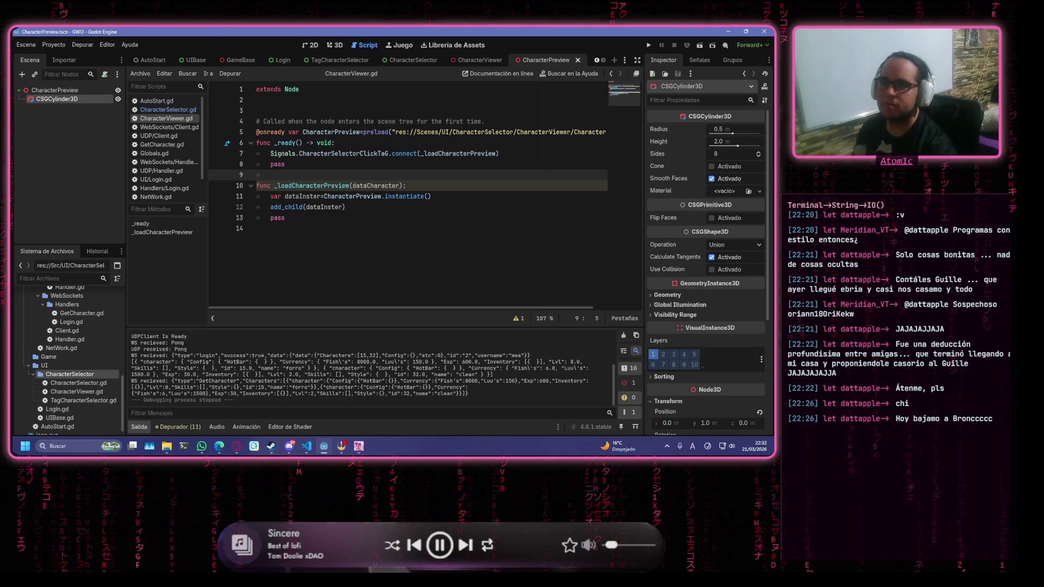
key("alt+Tab")
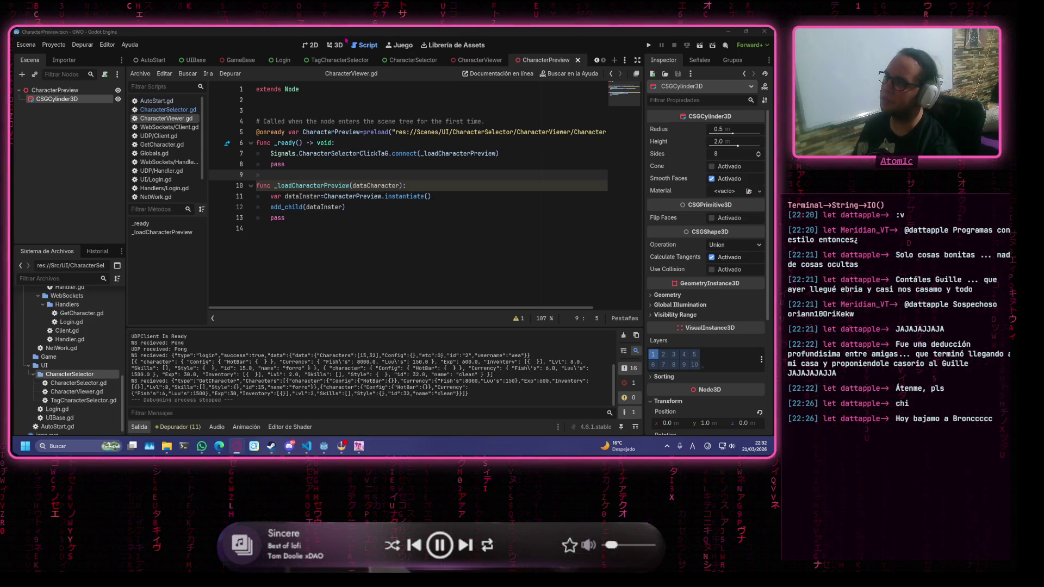
left_click(335, 46)
left_click(469, 167)
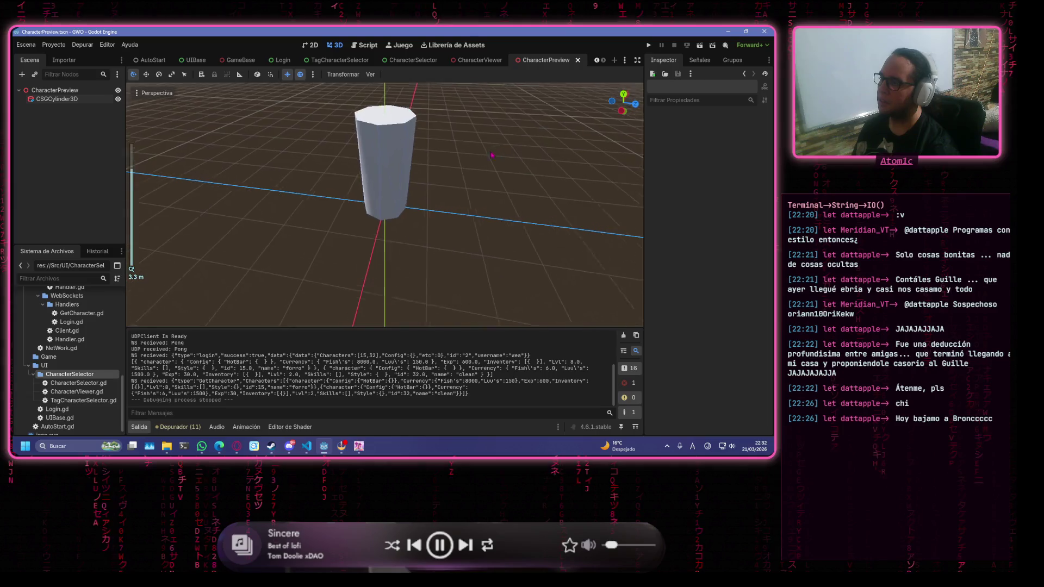
Step: Zoom and orbit down to eye level with the preview cylinder
scroll(389, 138, "up", 5)
scroll(388, 139, "down", 3)
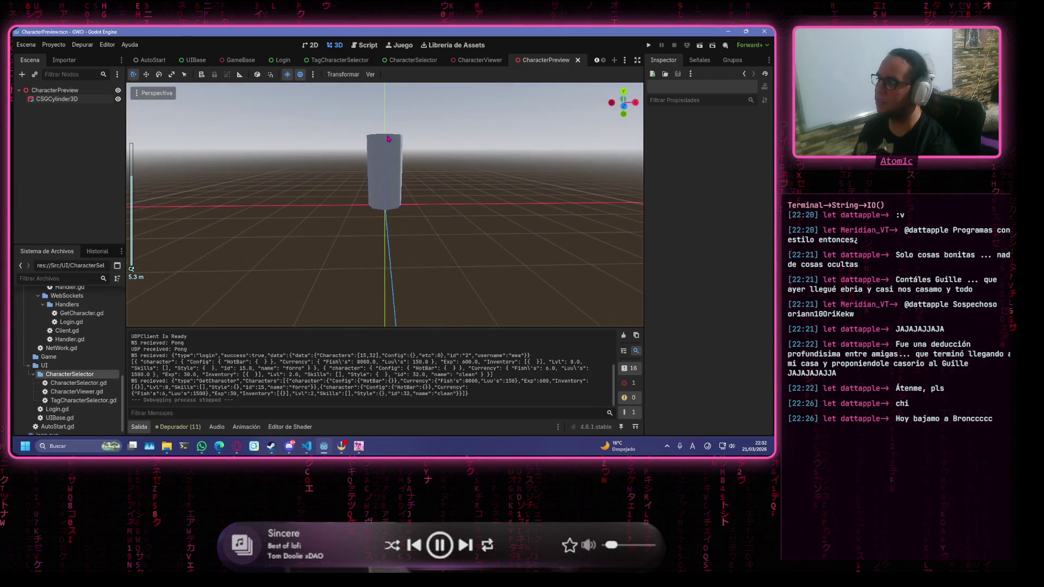
left_click(389, 139)
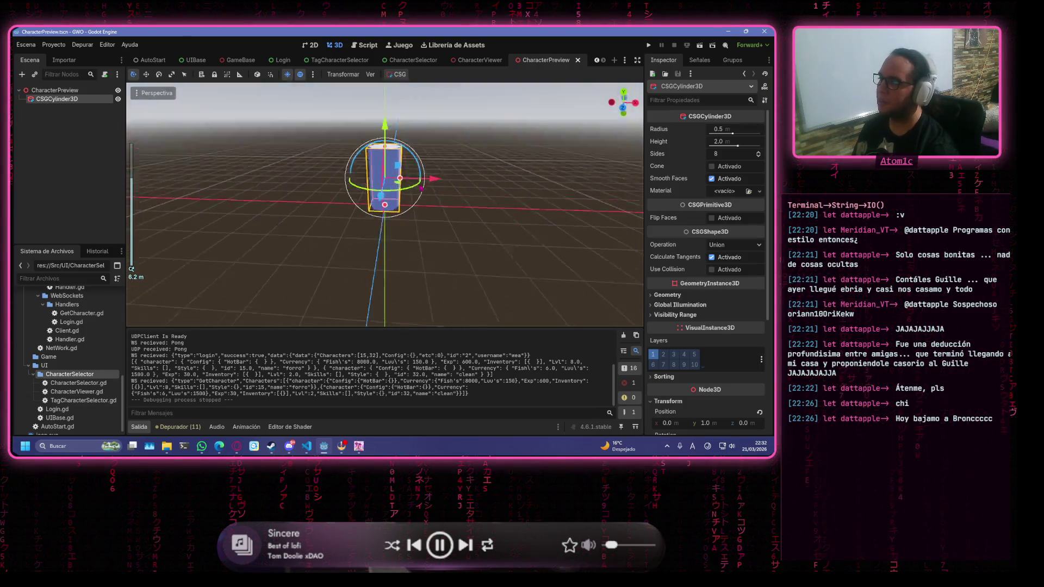
scroll(400, 173, "down", 1)
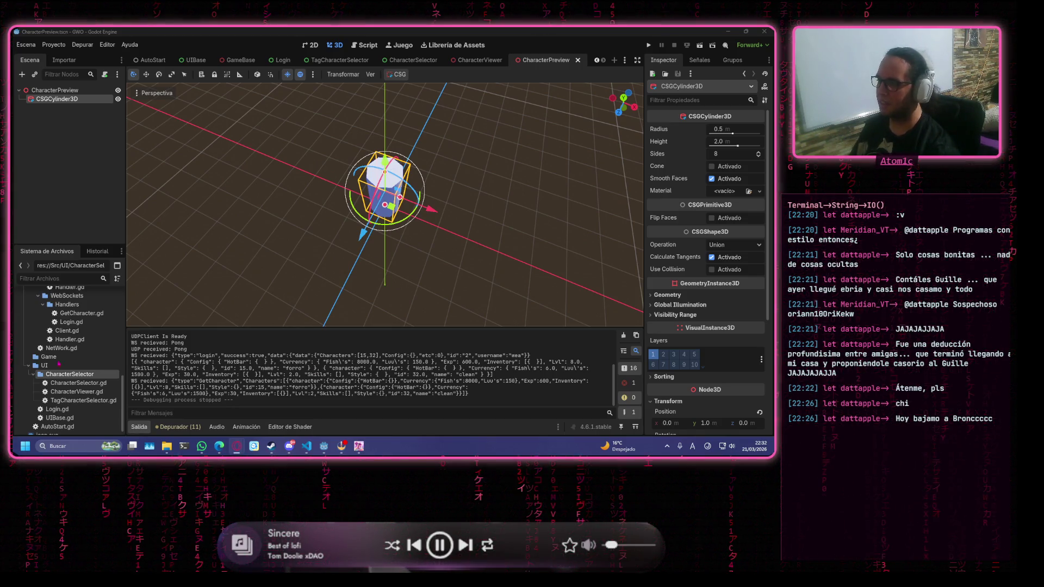
left_click(356, 146)
scroll(357, 146, "down", 1)
mouse_move(356, 146)
left_mouse_down()
mouse_move(466, 212)
mouse_move(585, 221)
left_mouse_up()
left_click(407, 180)
left_click(585, 221)
scroll(397, 161, "down", 5)
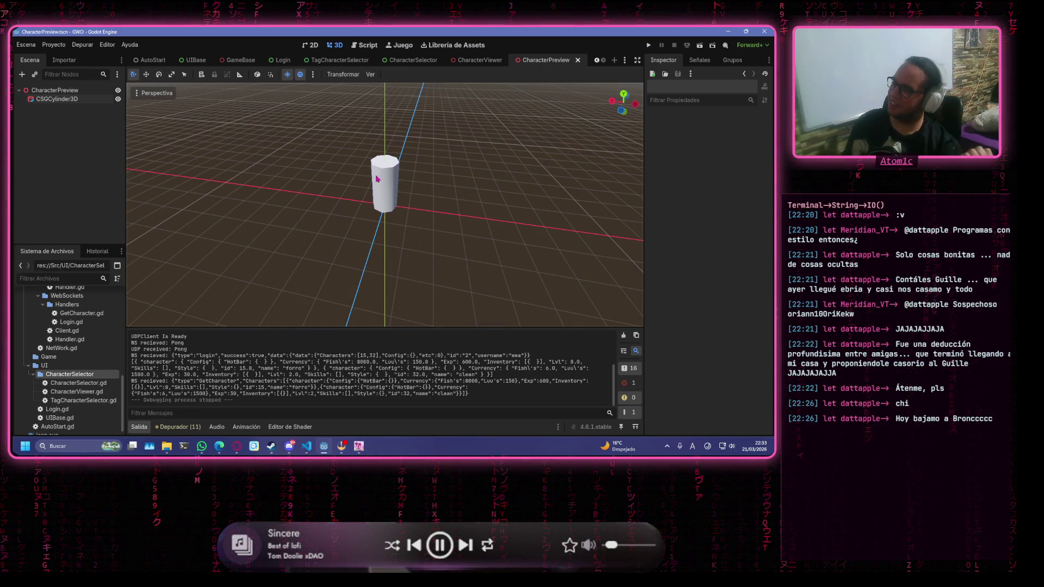
Step: Orbit closer around the cylinder to view it from the side and above, then step back
left_click(386, 174)
mouse_move(386, 173)
left_mouse_down()
mouse_move(181, 148)
mouse_move(448, 146)
left_mouse_up()
scroll(448, 147, "up", 5)
left_click_drag(385, 163, 272, 173)
left_click(385, 174)
left_click_drag(508, 159, 416, 126)
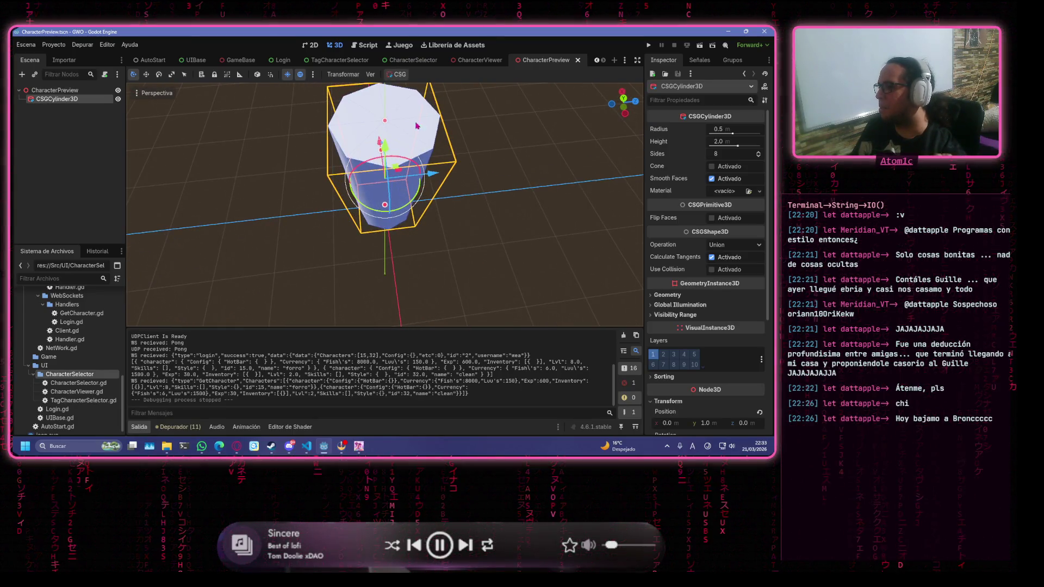
left_click_drag(450, 159, 448, 147)
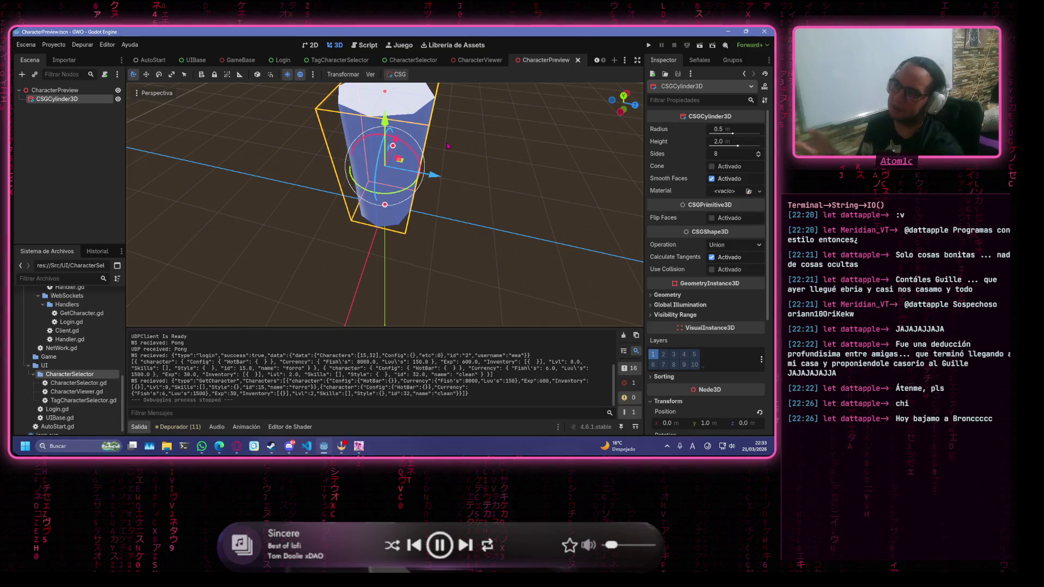
key("ctrl+z")
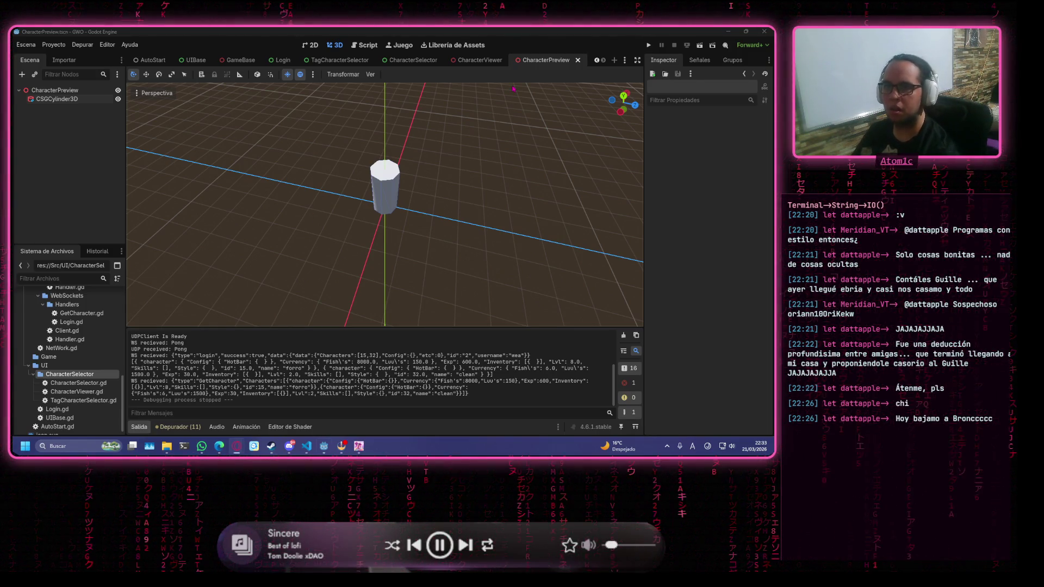
Step: Compare the CharacterViewer scene with the CharacterPreview scene's cylinder
left_click(384, 187)
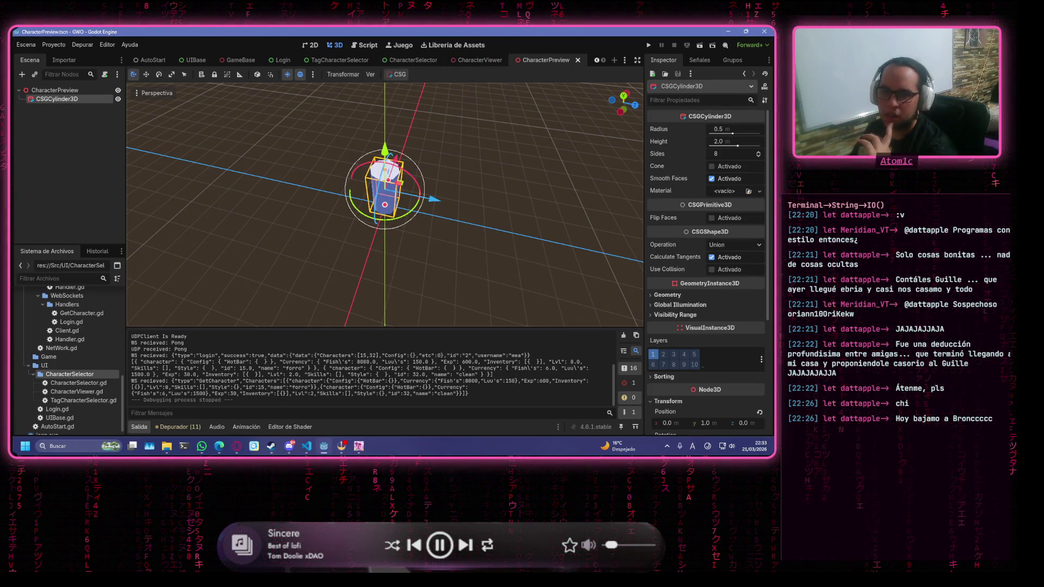
left_click(477, 61)
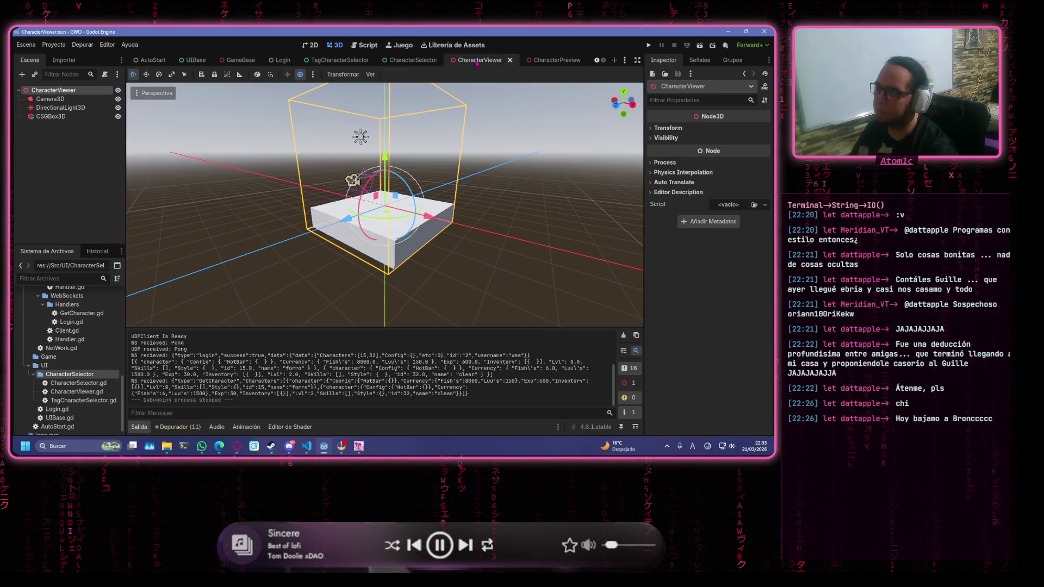
left_click(435, 182)
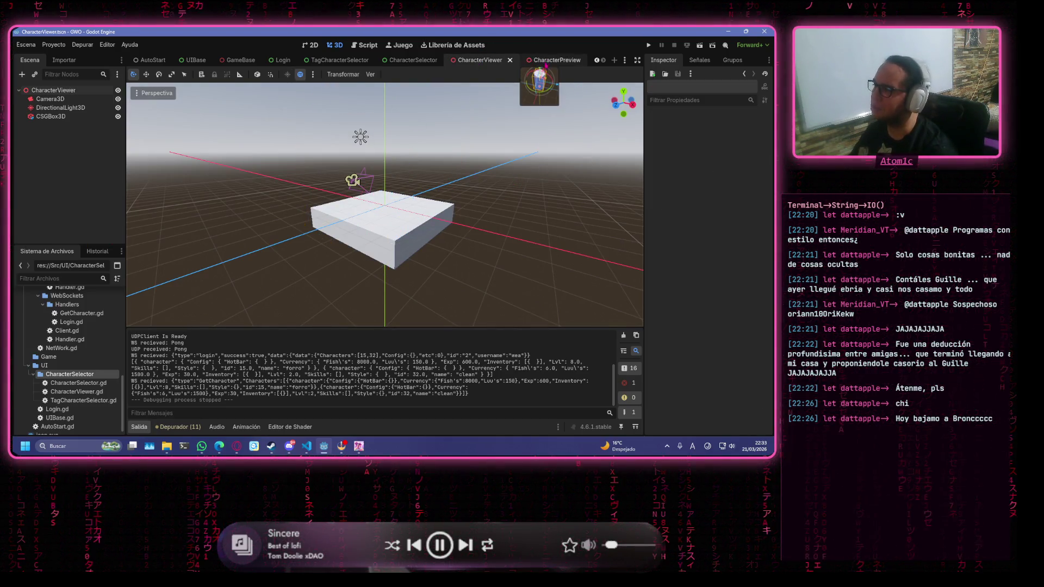
left_click(546, 60)
left_click(491, 173)
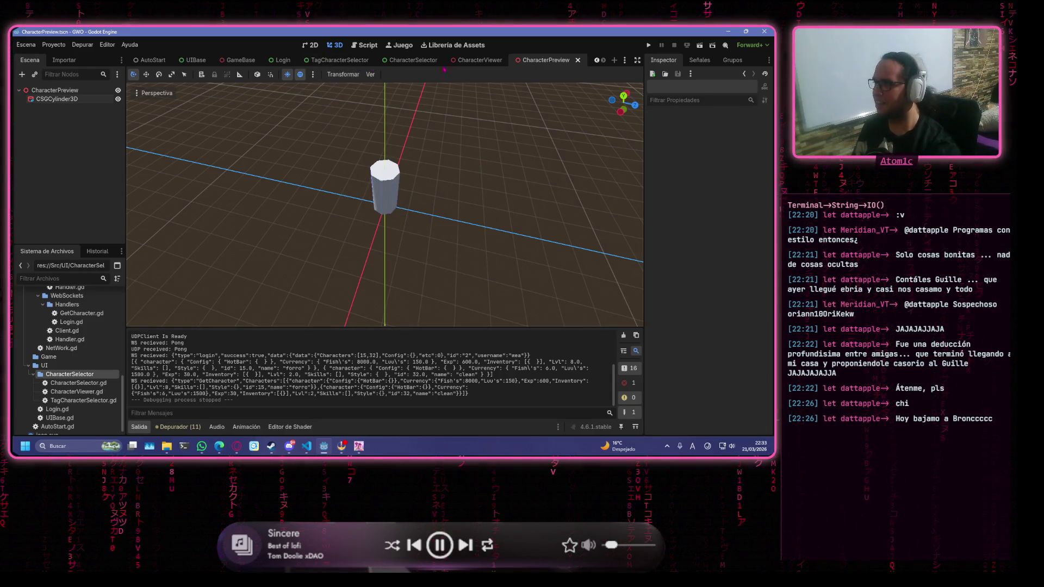
Step: Open the CharacterSelector scene in 3D, then go back to the CharacterViewer.gd script
left_click(405, 59)
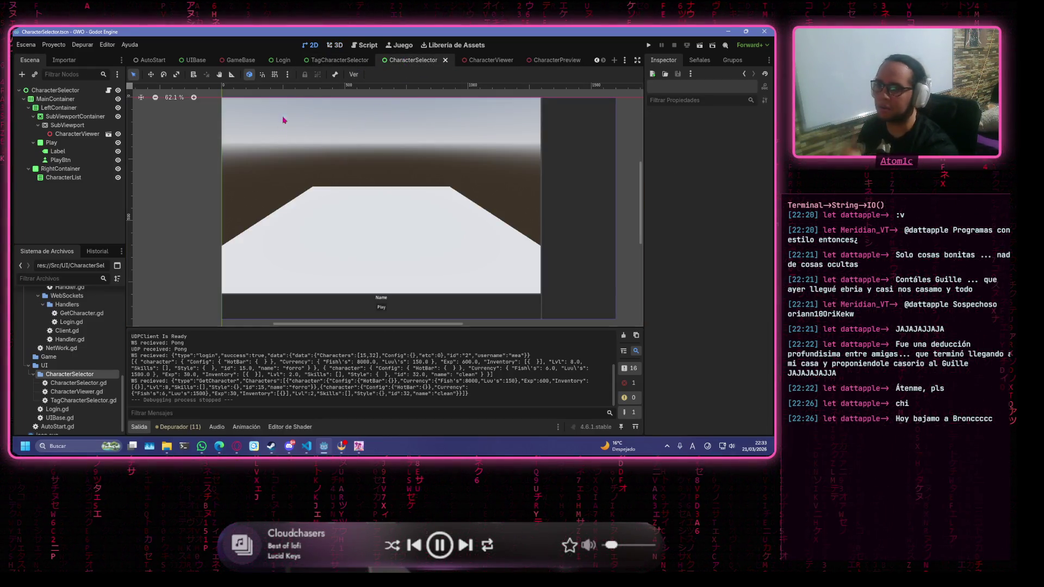
left_click(334, 46)
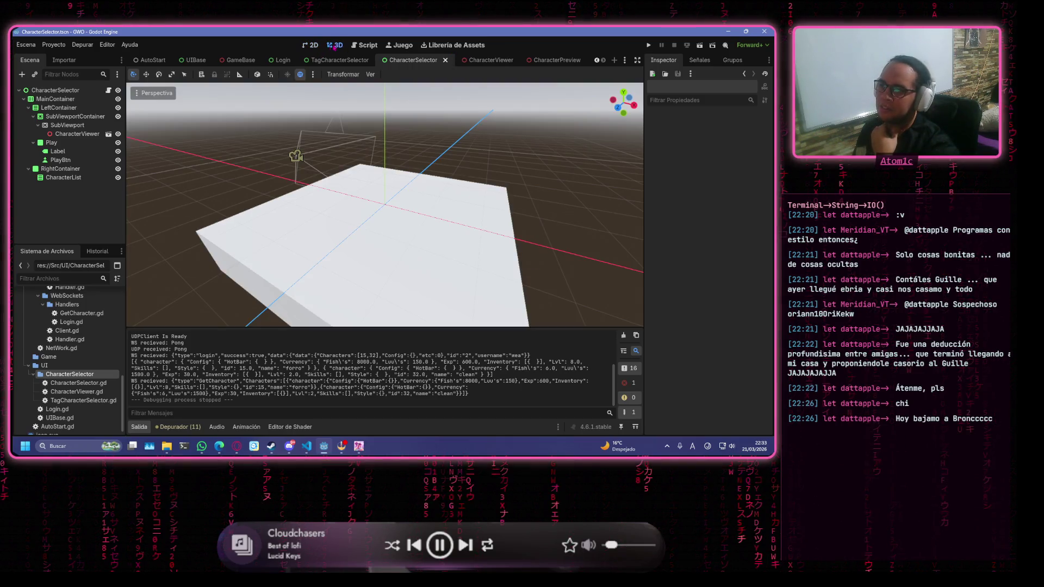
left_click(376, 47)
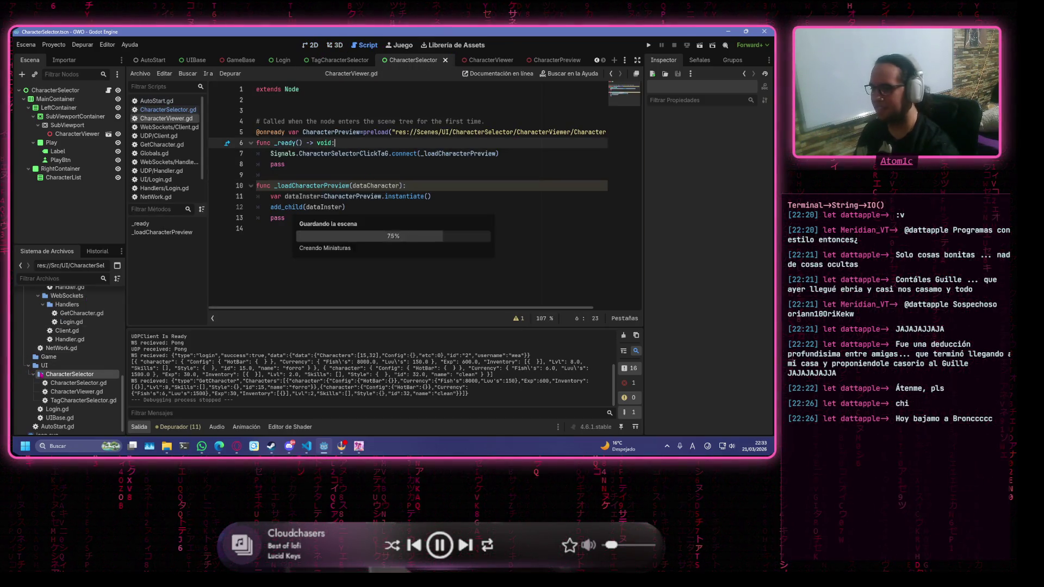
right_click(68, 375)
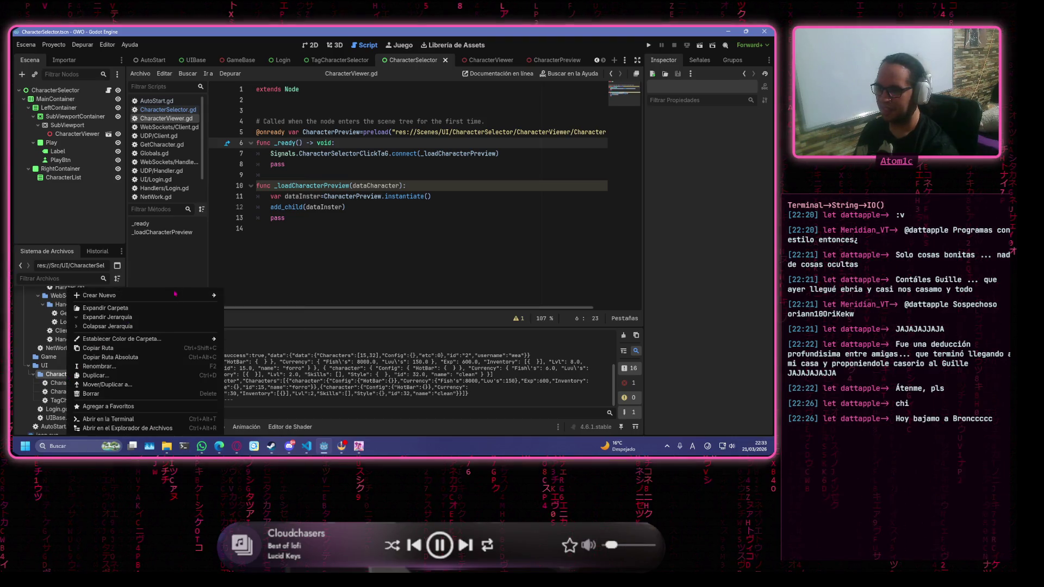
mouse_move(202, 295)
left_click(291, 292)
type("CharacterSe")
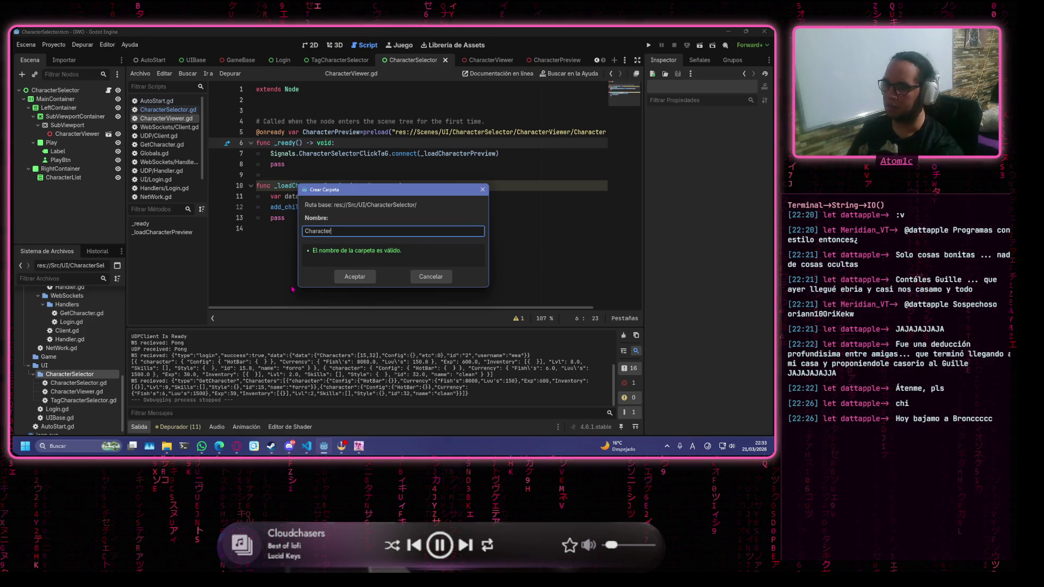
type("lector")
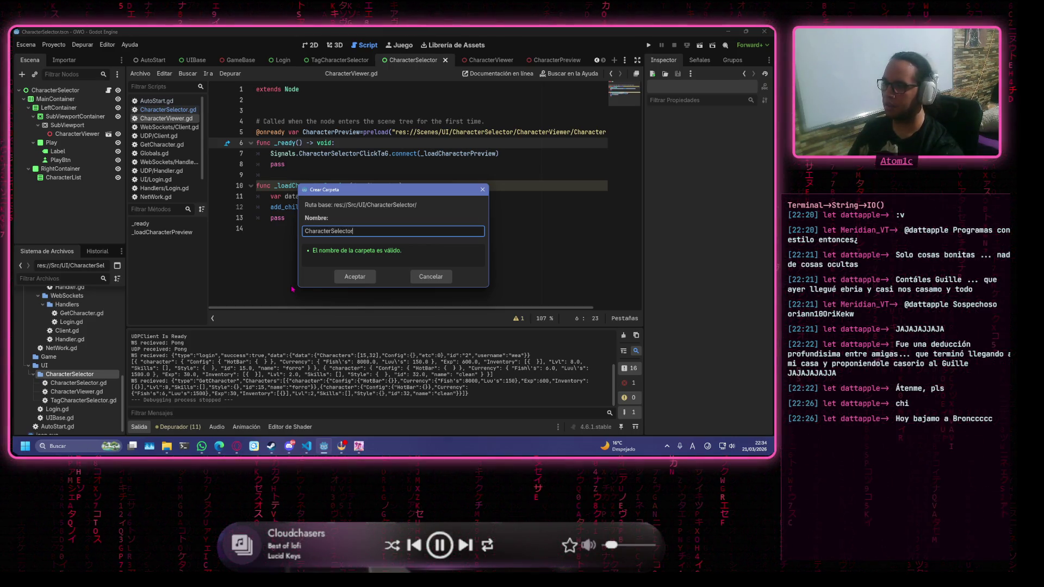
key("Return")
left_click_drag(78, 392, 75, 382)
left_click(344, 251)
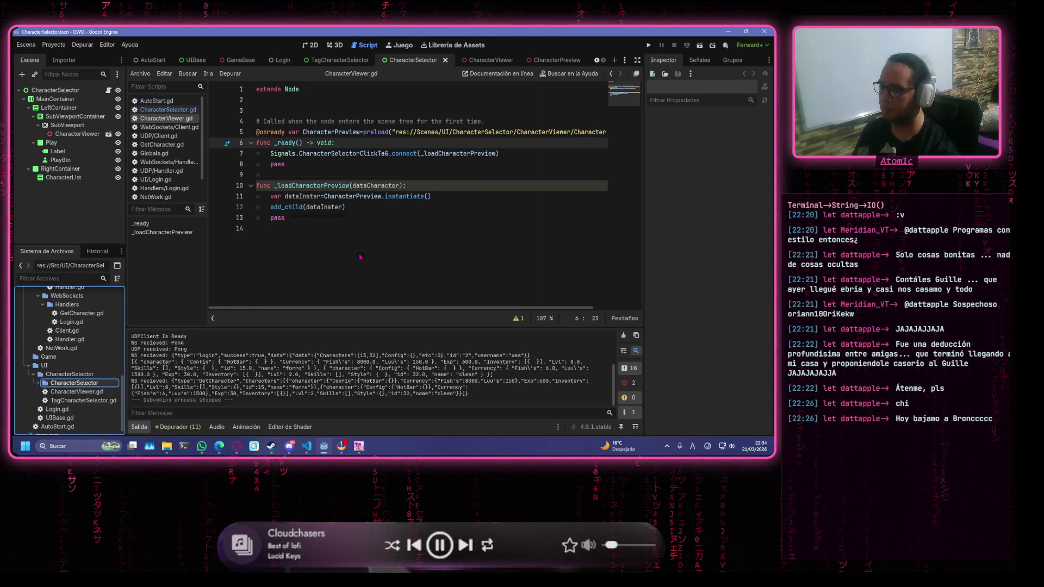
left_click(37, 383)
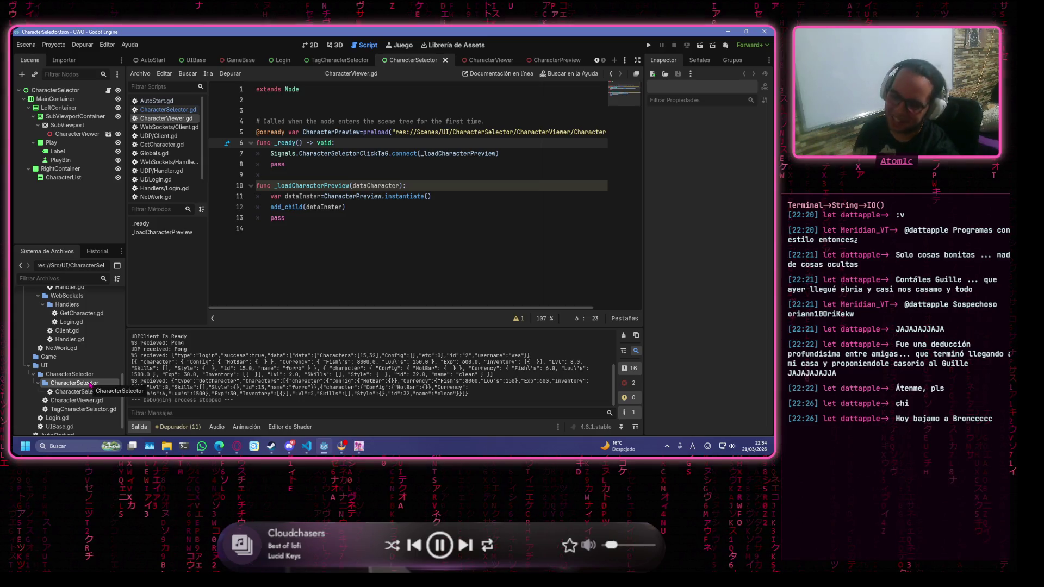
right_click(90, 385)
mouse_move(218, 295)
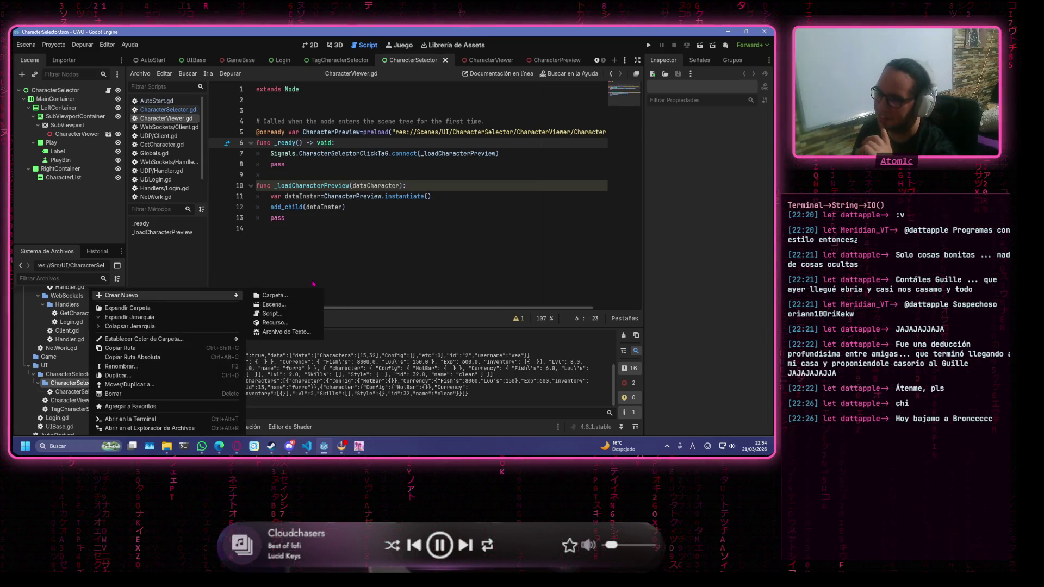
left_click(310, 313)
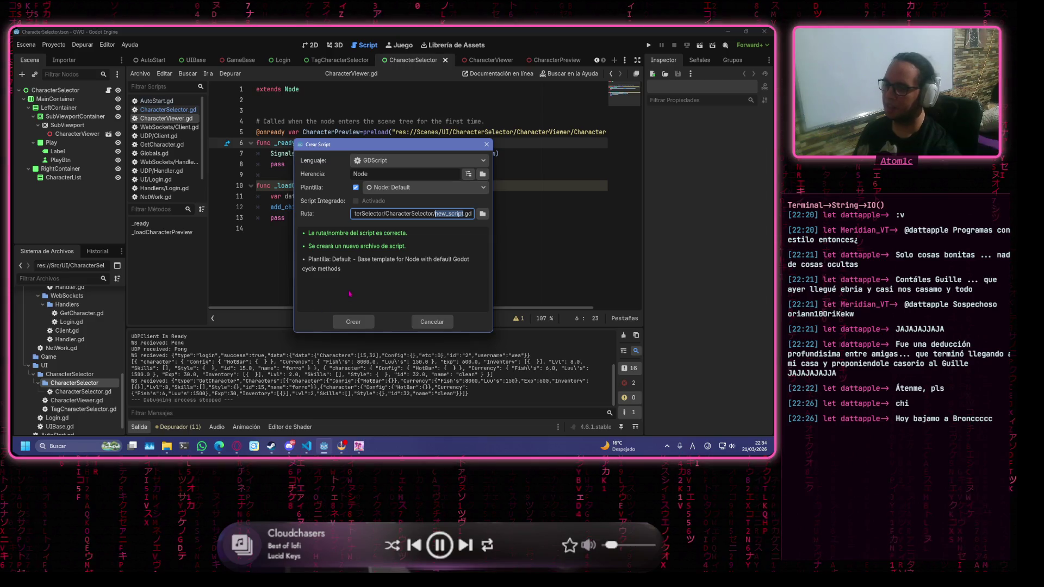
left_click(447, 326)
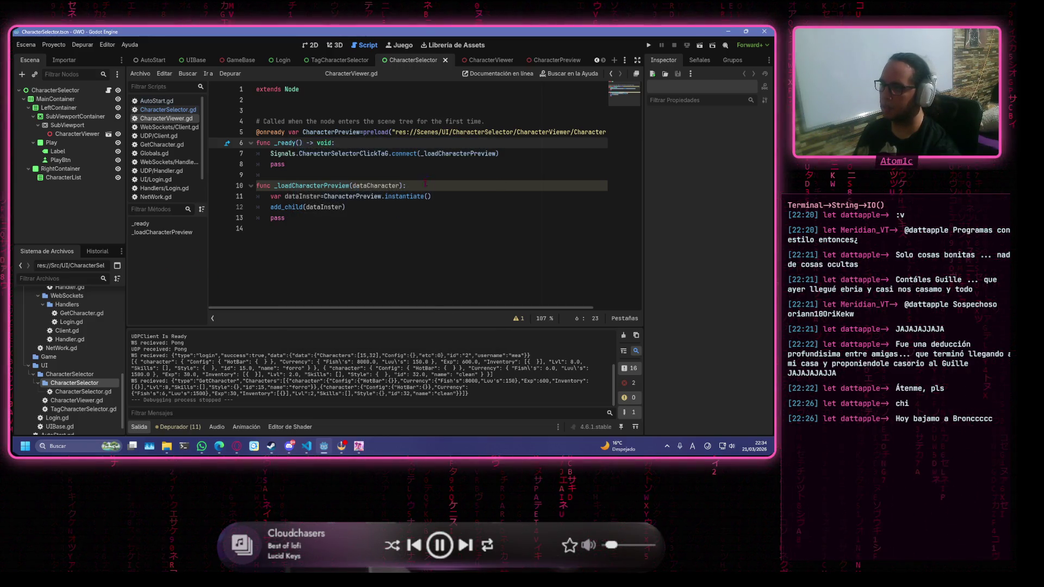
left_click(326, 111)
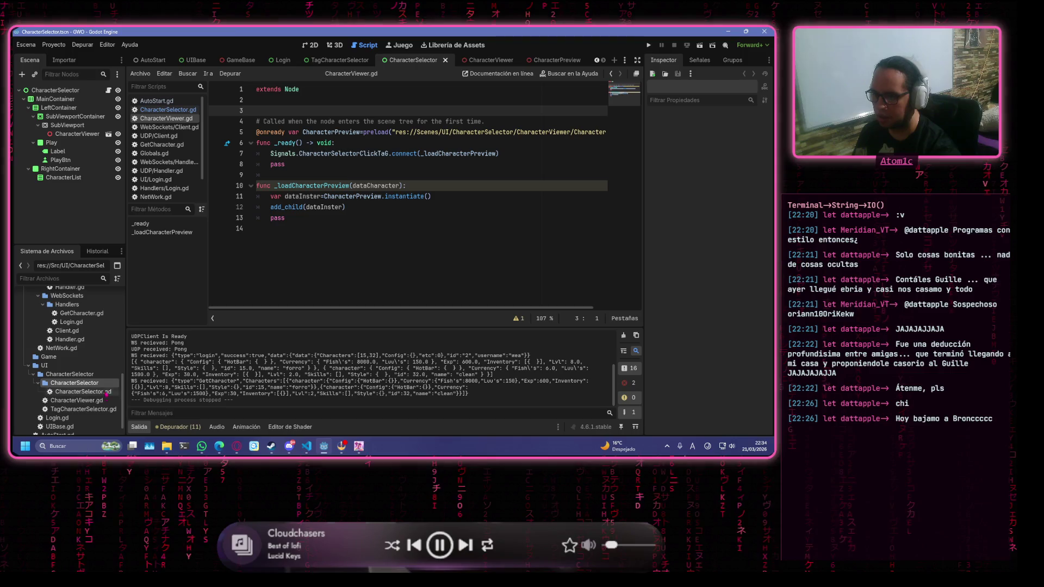
mouse_move(76, 400)
left_mouse_down()
mouse_move(103, 391)
mouse_move(101, 382)
left_mouse_up()
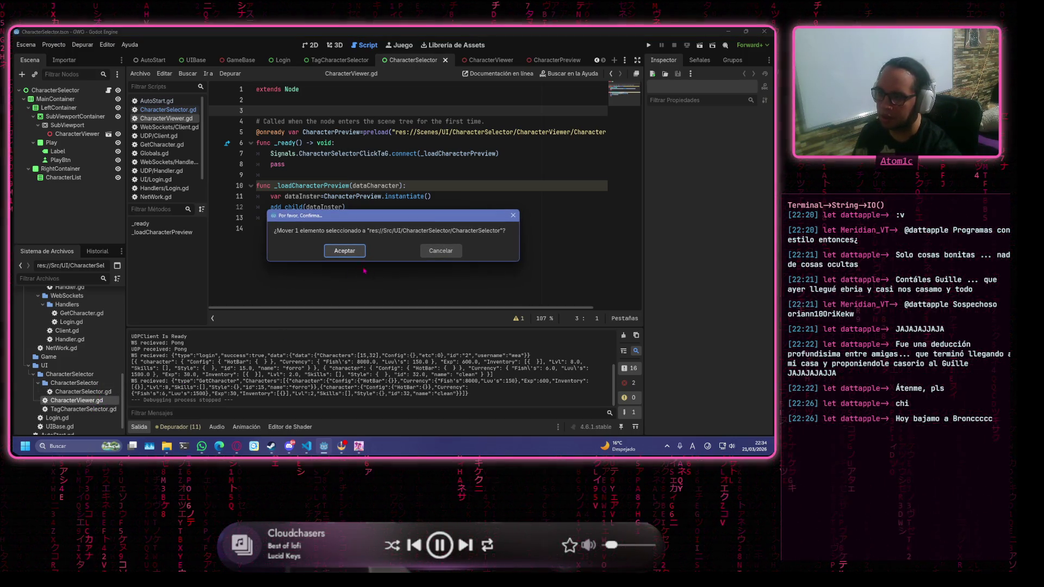
Step: Move CharacterViewer.gd into the subfolder and CharacterSelector.gd up to the parent folder
left_click(346, 251)
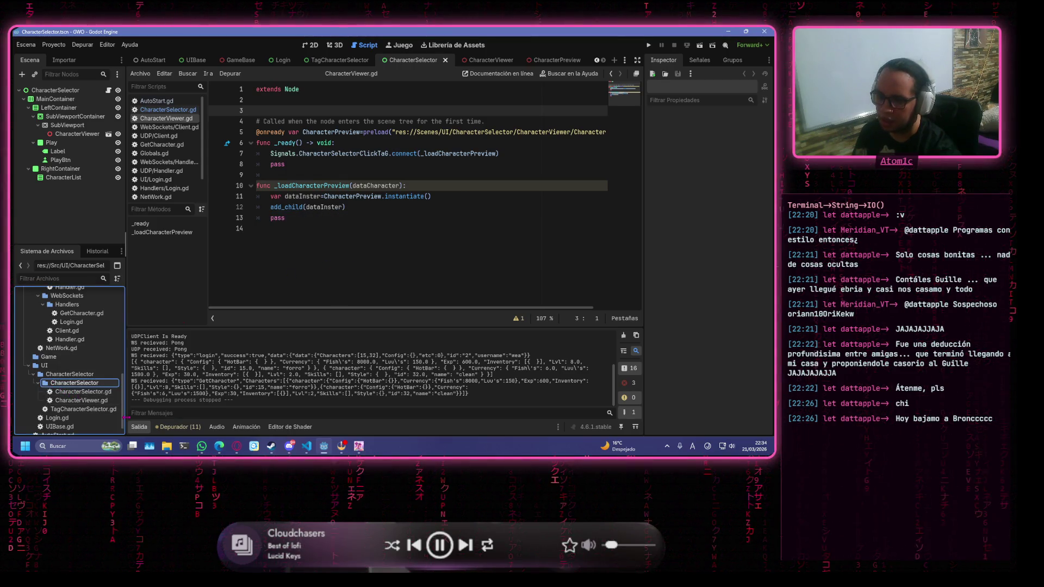
left_click_drag(81, 391, 87, 378)
left_click(346, 251)
Step: Rename the subfolder to CharacterViewer
right_click(94, 383)
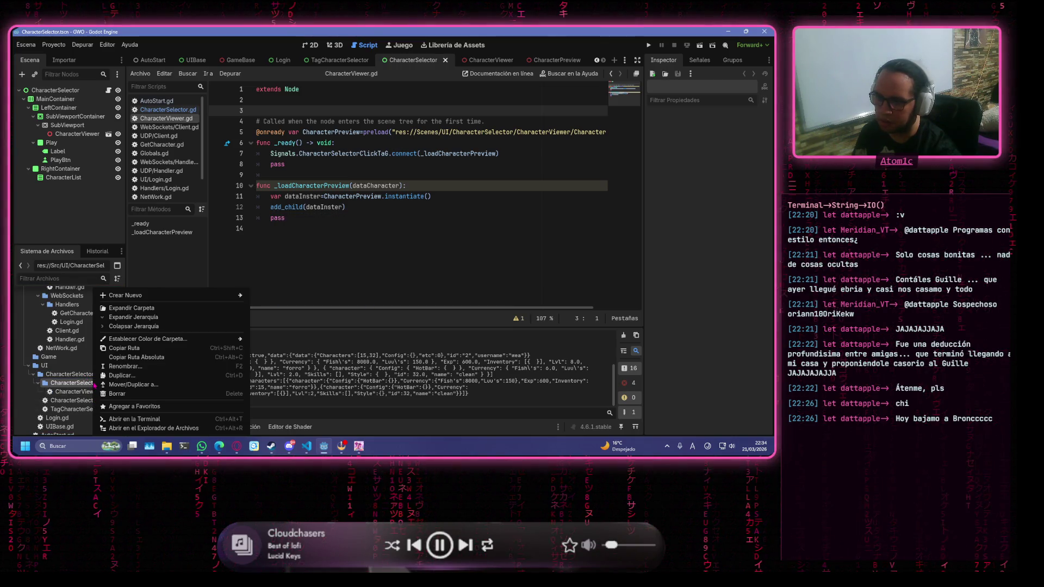
left_click(189, 367)
type("CharacterView")
key("Return")
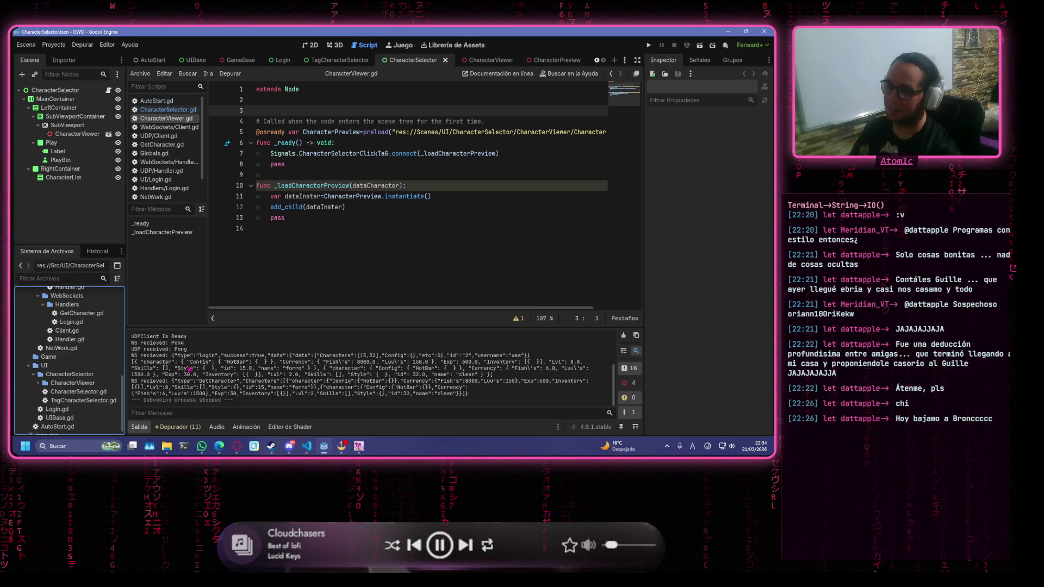
Step: Check lines 7 and 12 of the script, then switch to the Discord voice call
left_click(552, 152)
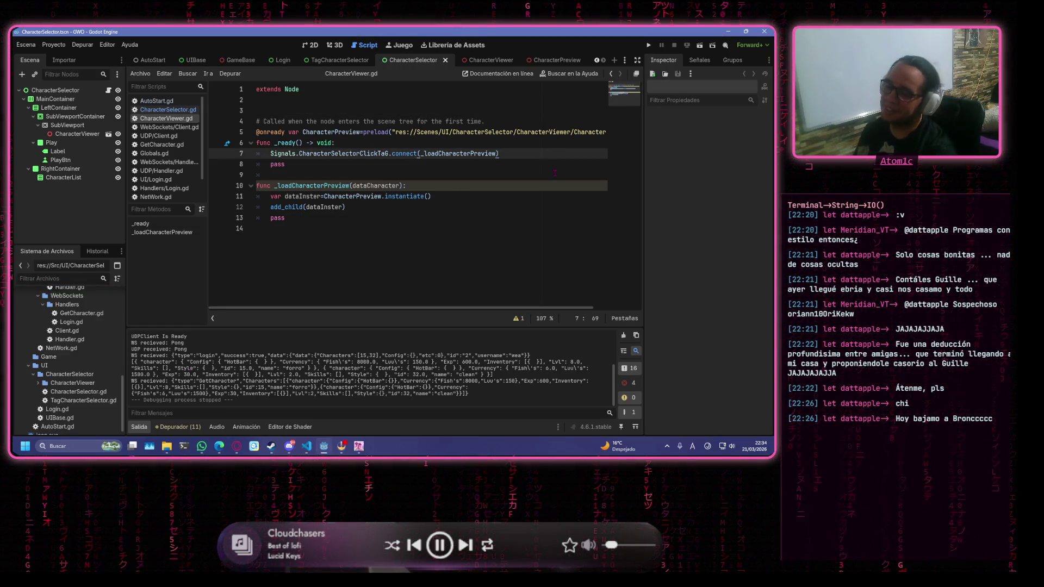
left_click(555, 173)
key("Down")
key("Down")
key("Down")
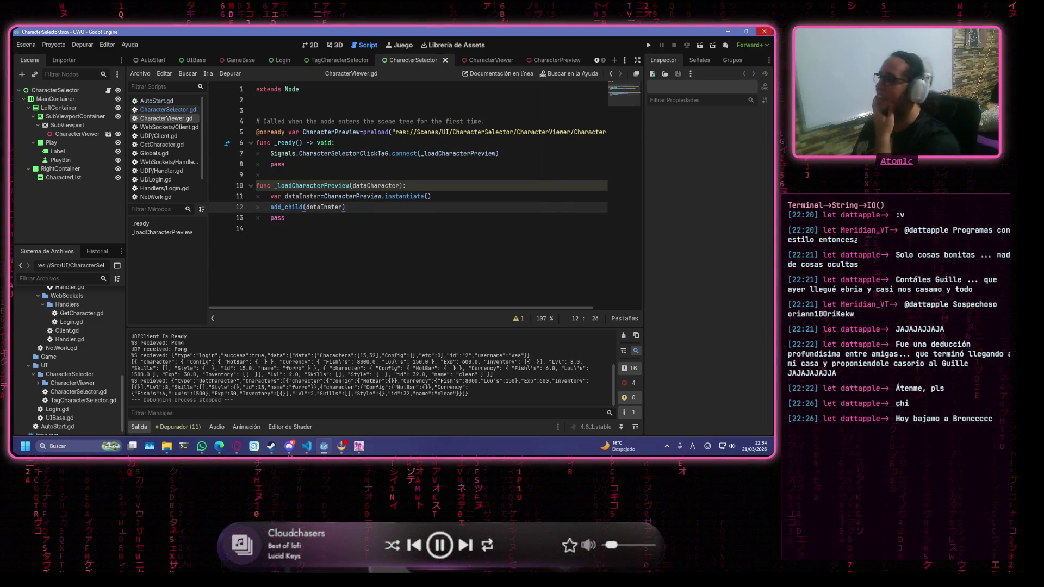
left_click(731, 31)
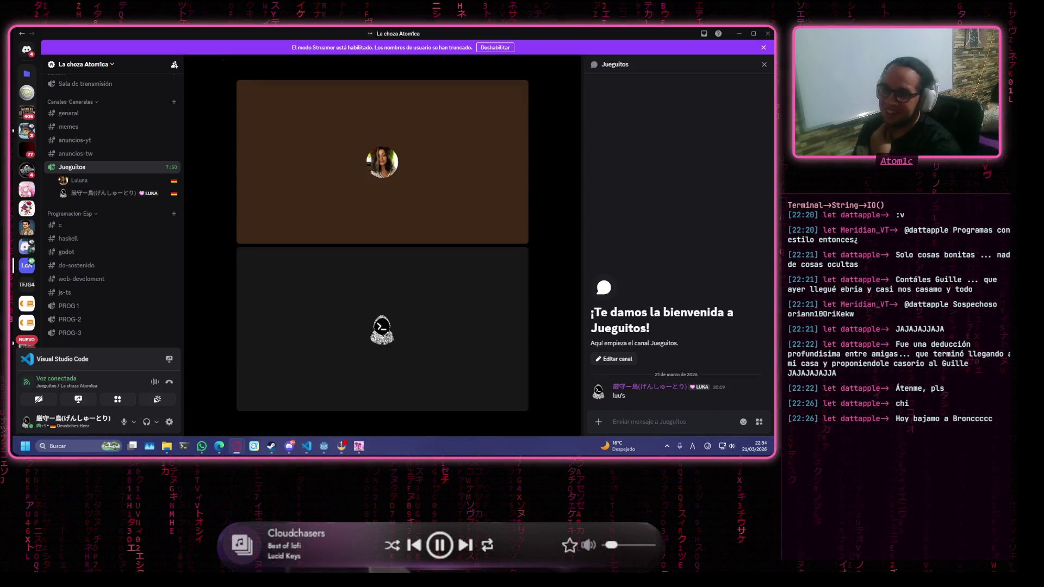
left_click(739, 34)
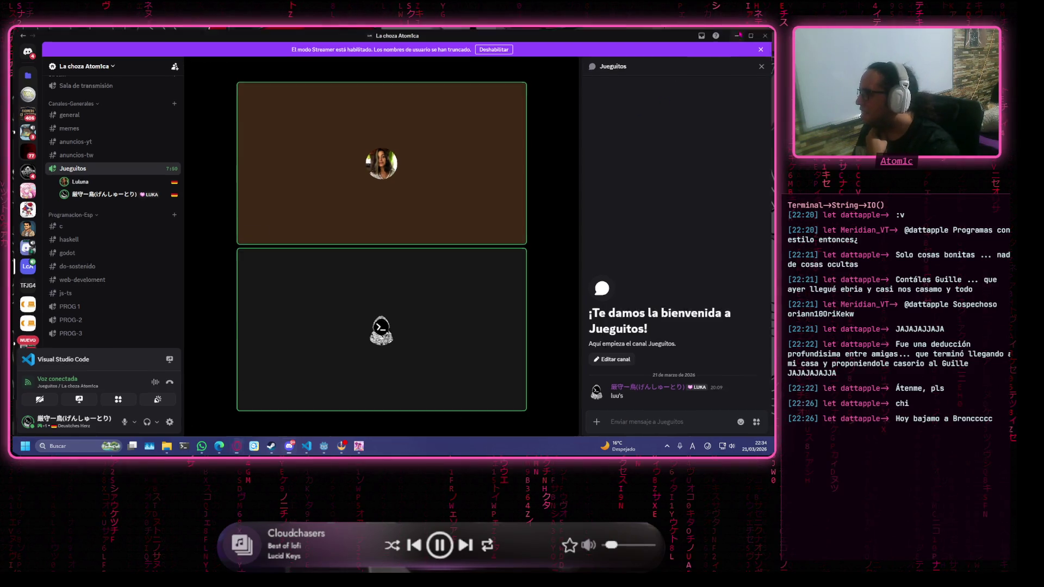
left_click(324, 446)
left_click(382, 196)
left_click(499, 195)
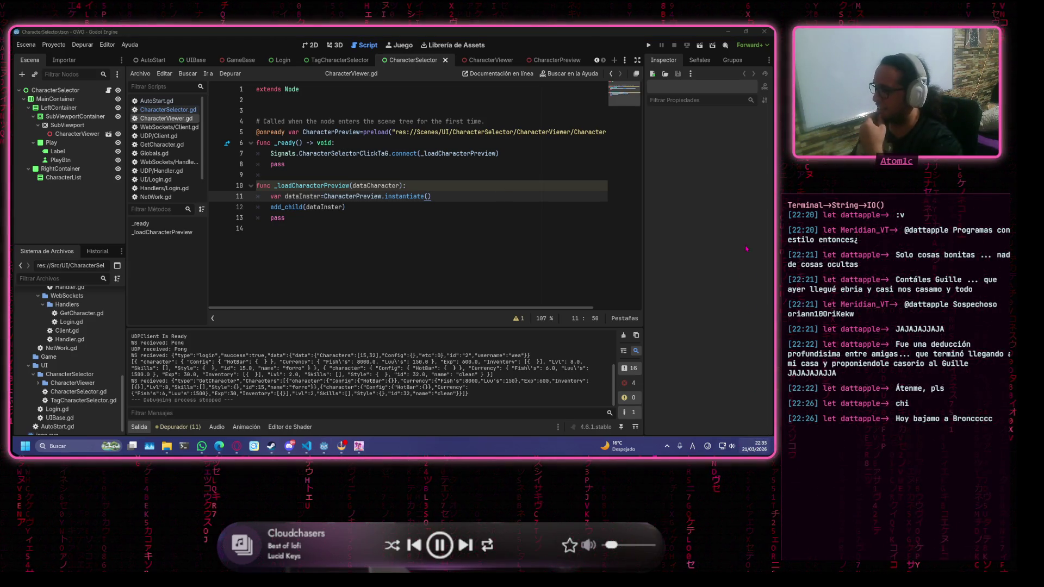
Step: Review script lines 11–12, expand the CharacterViewer folder, and open the CharacterPreview scene
left_click(549, 227)
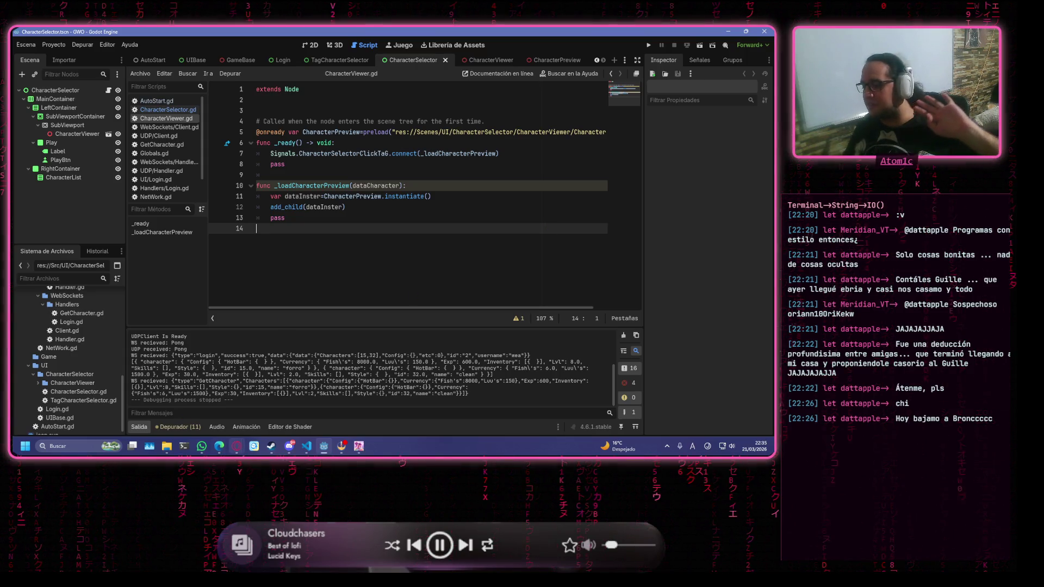
left_click(459, 198)
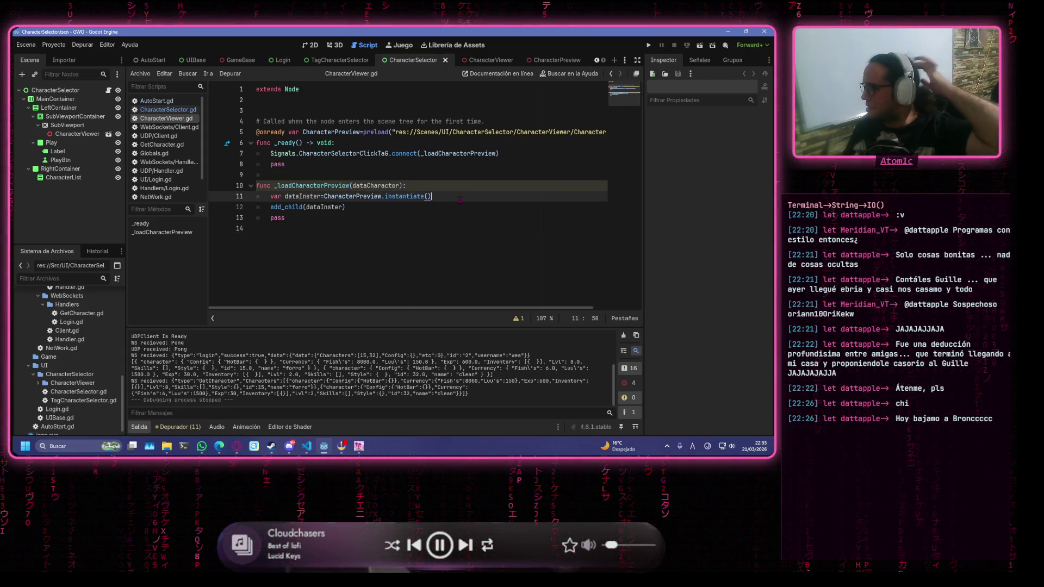
left_click(484, 213)
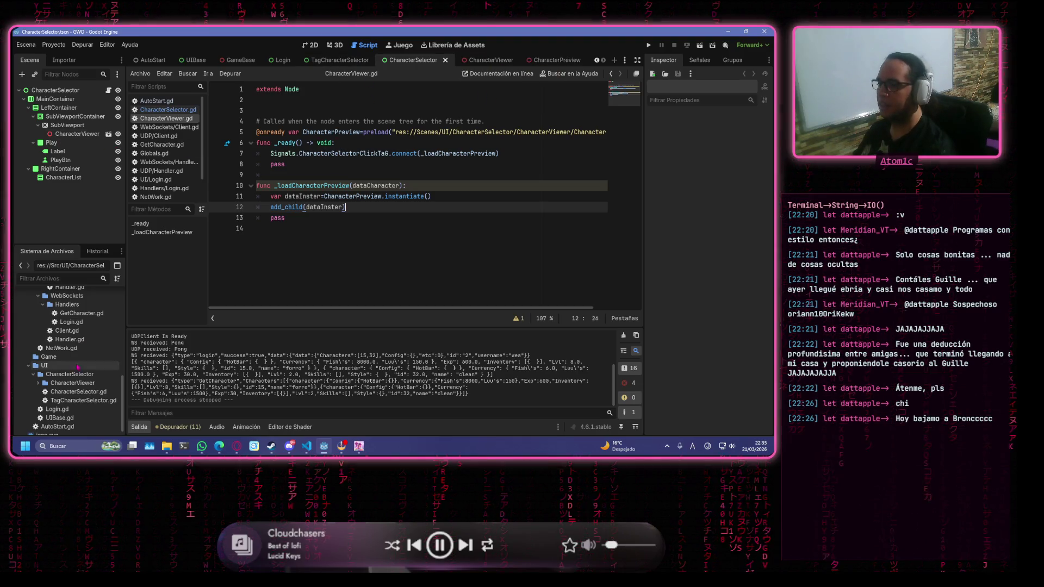
double_click(64, 384)
left_click(534, 60)
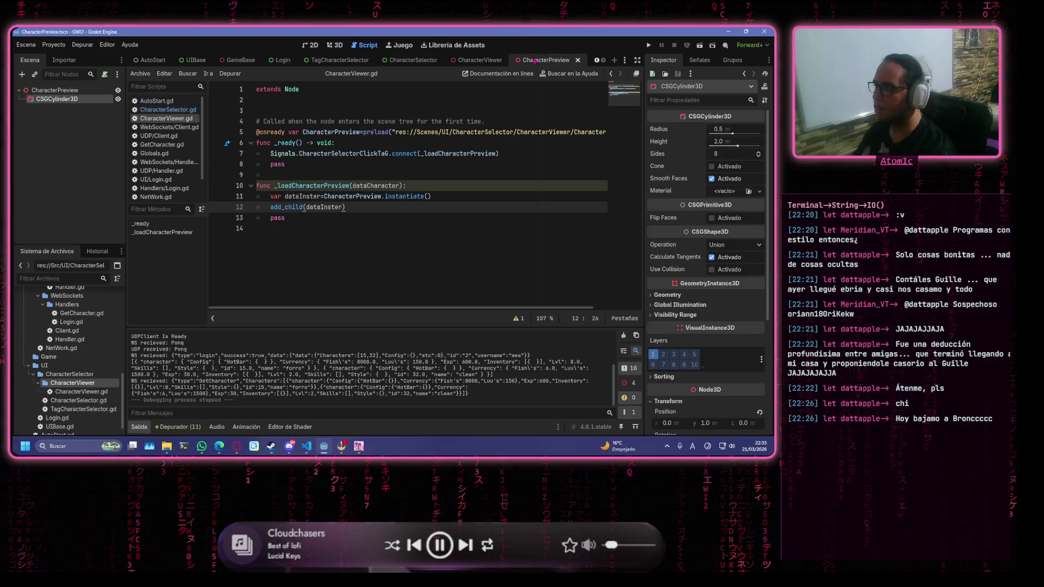
Step: Create CharacterPreview.gd in the CharacterViewer folder and attach it to the CSGCylinder3D node
scroll(97, 375, "down", 1)
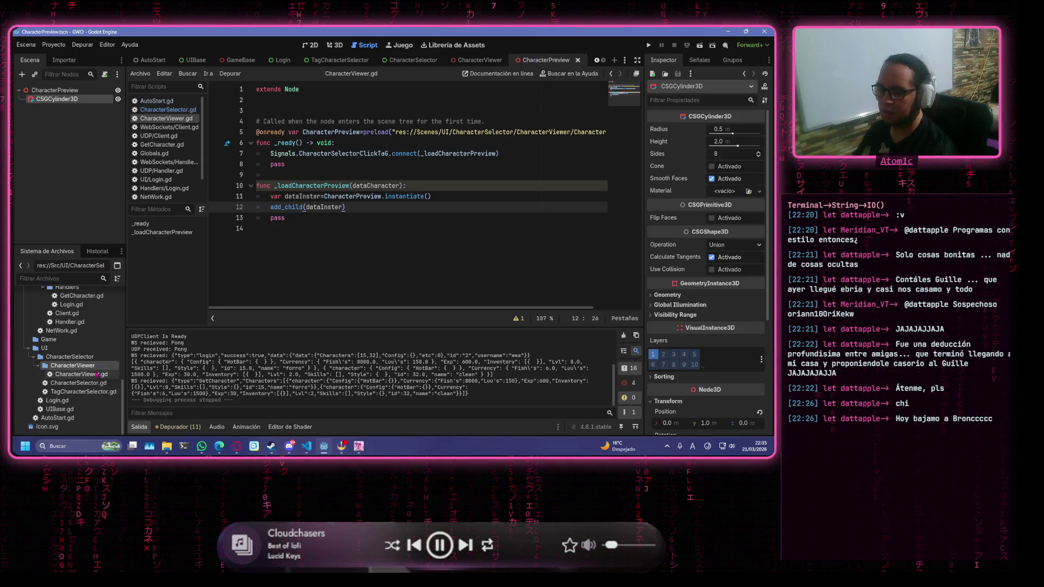
right_click(95, 365)
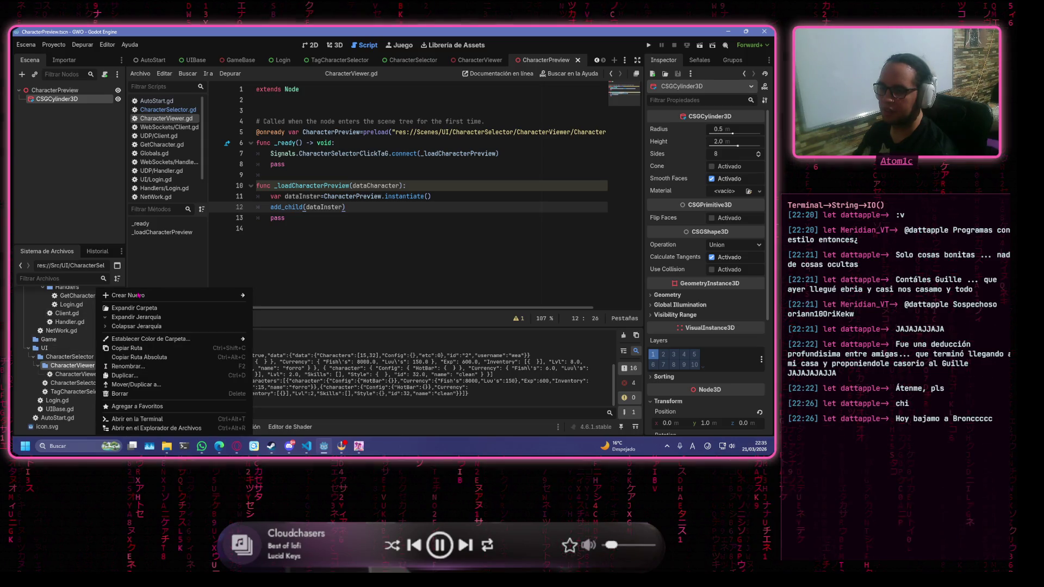
mouse_move(239, 295)
left_click(296, 314)
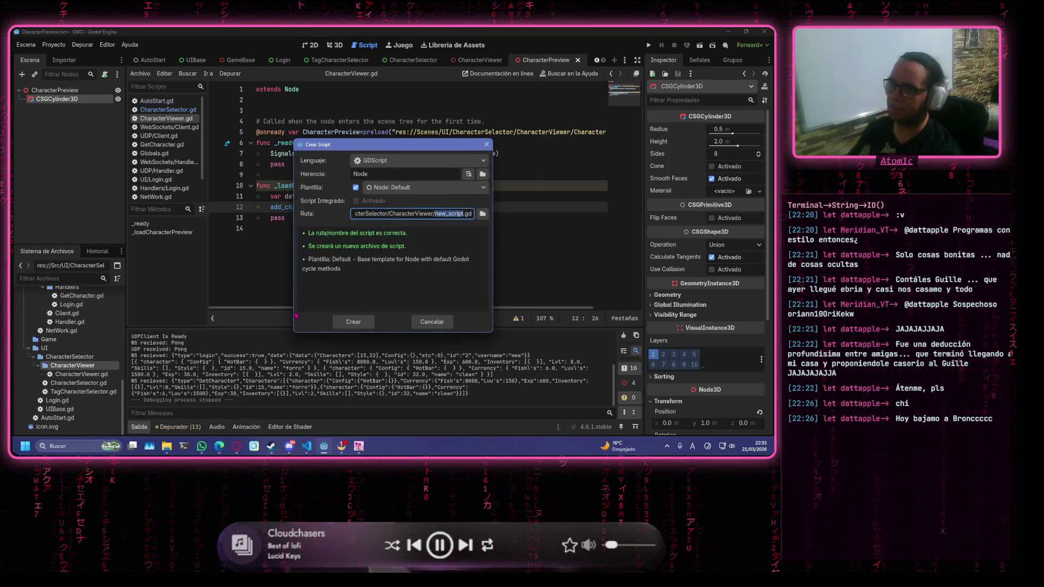
type("CharacterPreview")
key("Return")
key("ctrl+s")
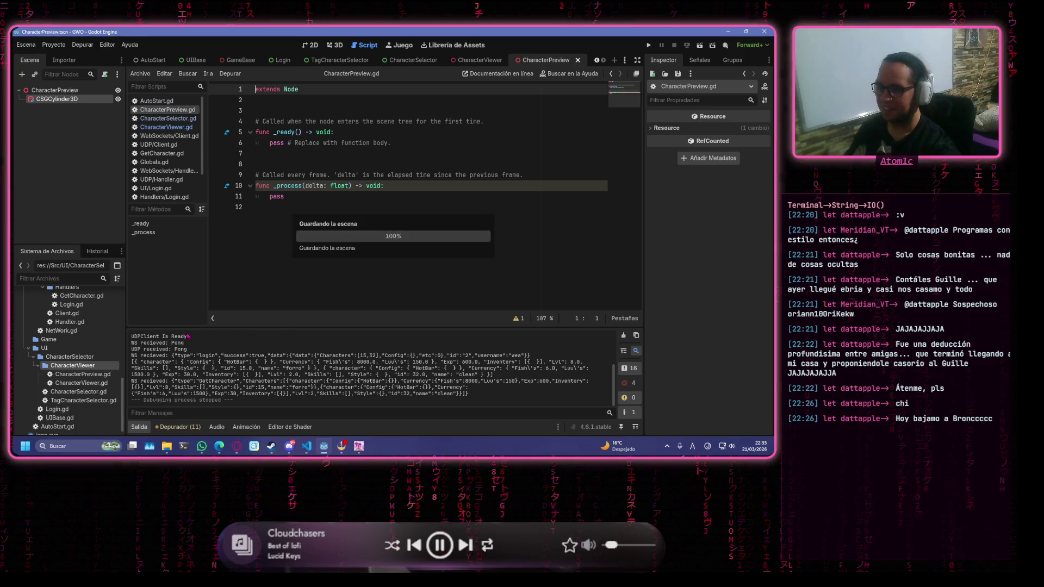
left_click_drag(81, 374, 86, 99)
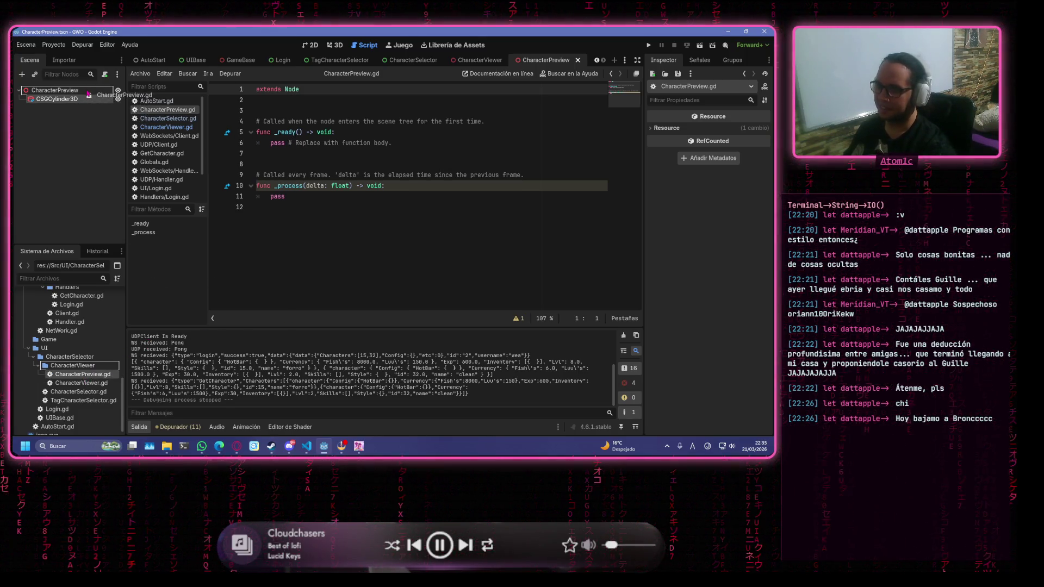
Step: Attach CharacterViewer.gd to the CharacterViewer root node, then review it and CharacterPreview.gd
left_click(497, 59)
mouse_move(81, 382)
left_mouse_down()
mouse_move(205, 242)
mouse_move(65, 90)
left_mouse_up()
left_click(444, 153)
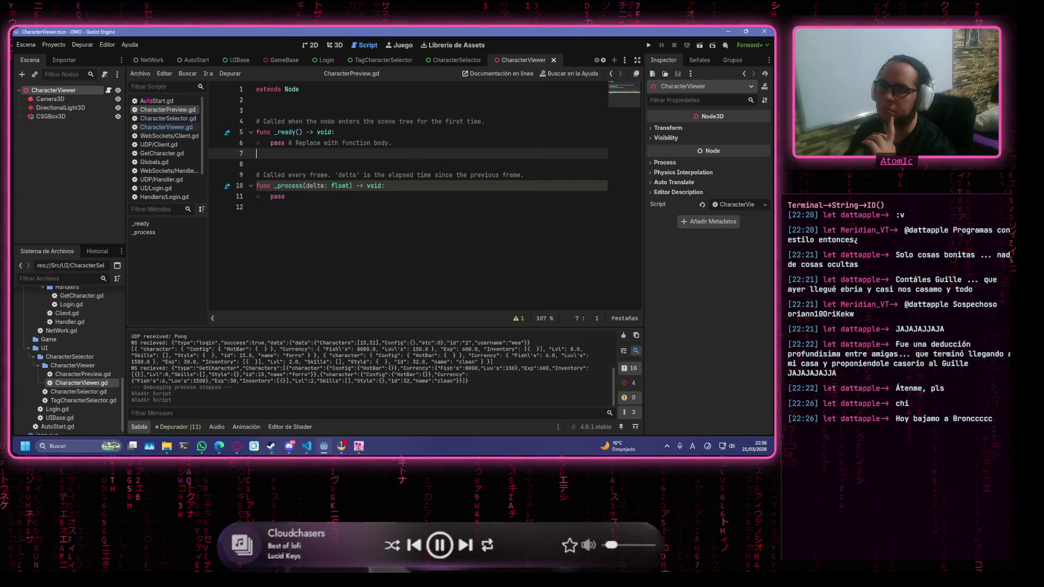
left_click(310, 132)
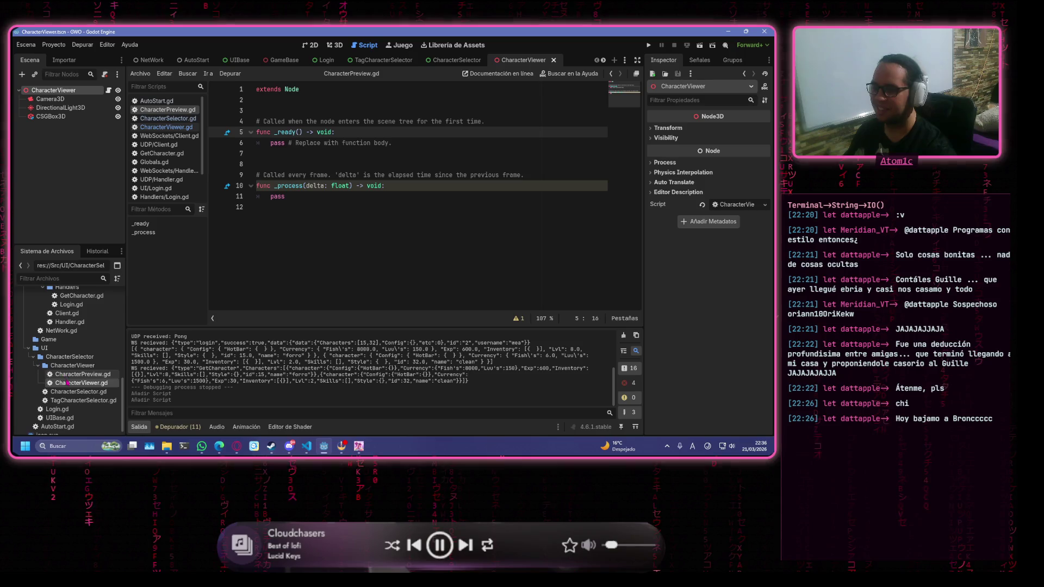
left_click(82, 400)
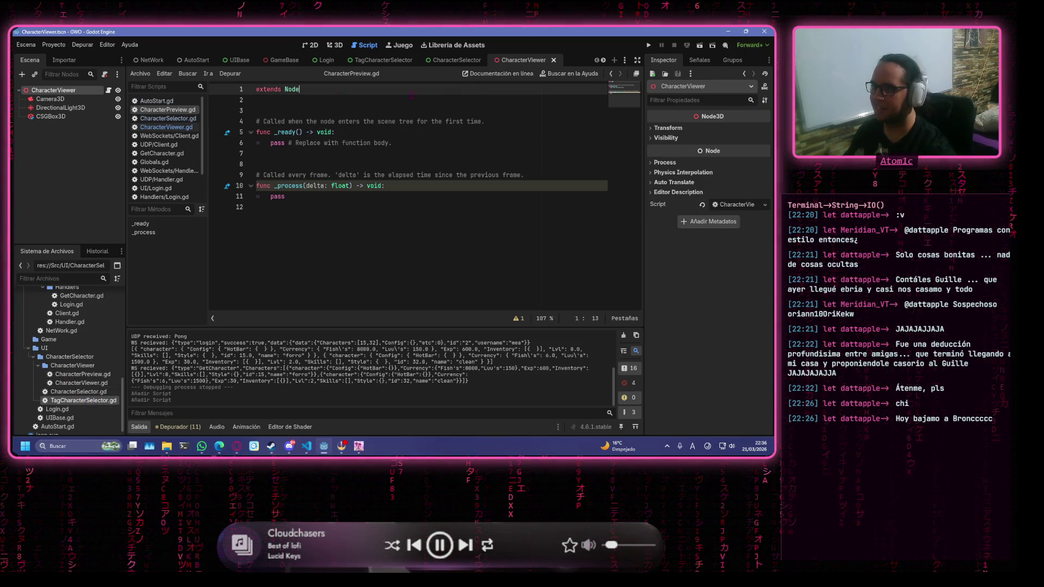
left_click(166, 127)
left_click(349, 110)
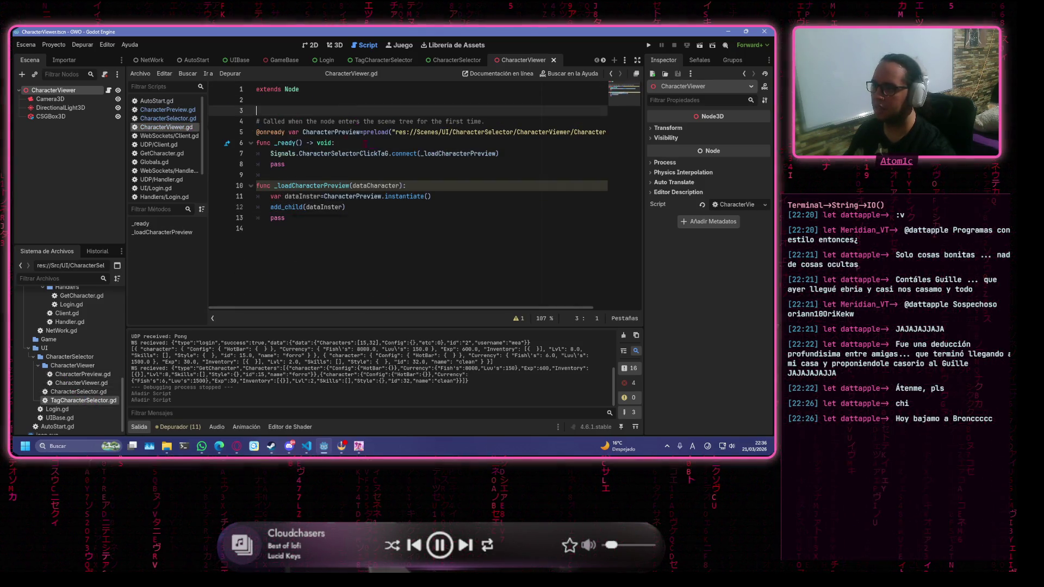
left_click(166, 109)
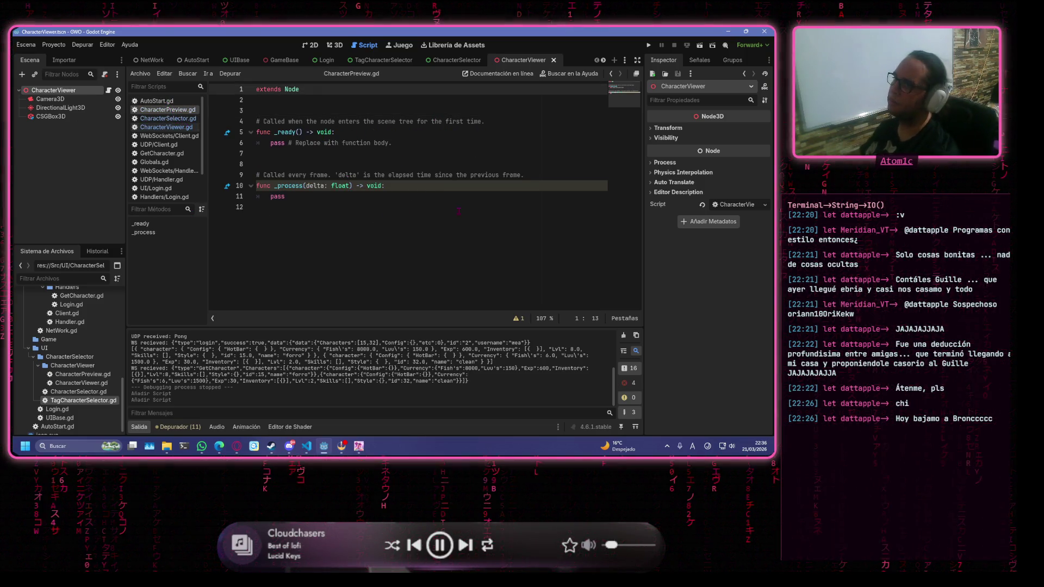
Step: Replace the default _process function with a loadFullPowerCharacter stub containing pass, and save
mouse_move(366, 202)
left_mouse_down()
mouse_move(250, 134)
mouse_move(253, 143)
mouse_move(222, 137)
left_mouse_up()
mouse_move(286, 196)
left_mouse_down()
mouse_move(261, 163)
mouse_move(257, 175)
left_mouse_up()
key("Delete")
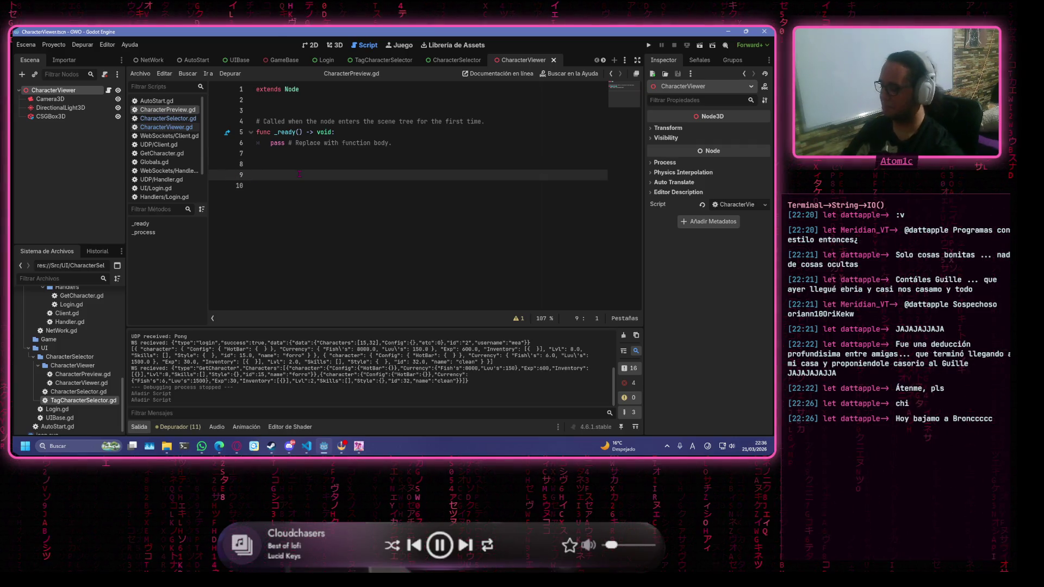
type("unc load")
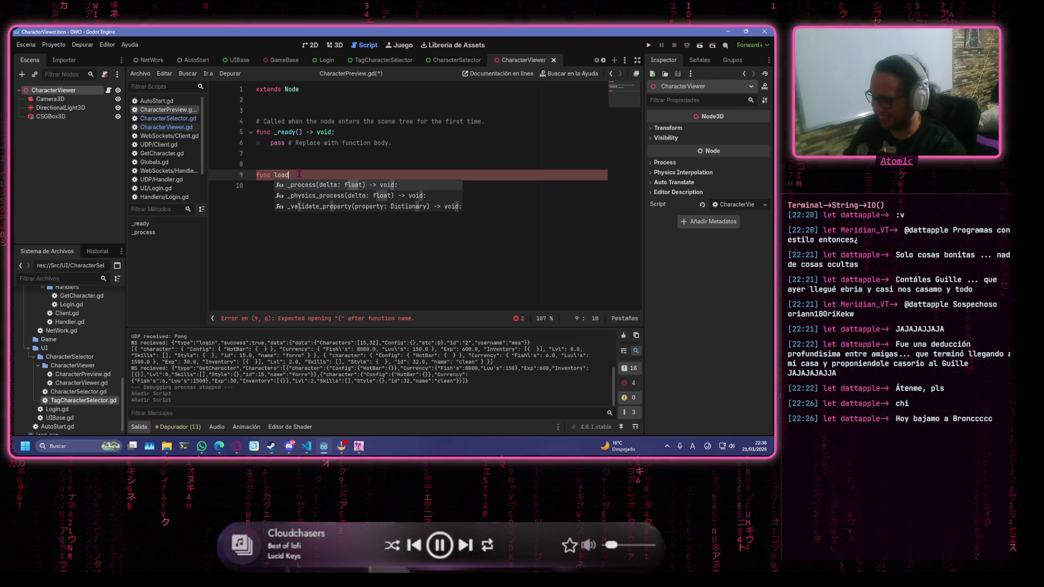
type("Full")
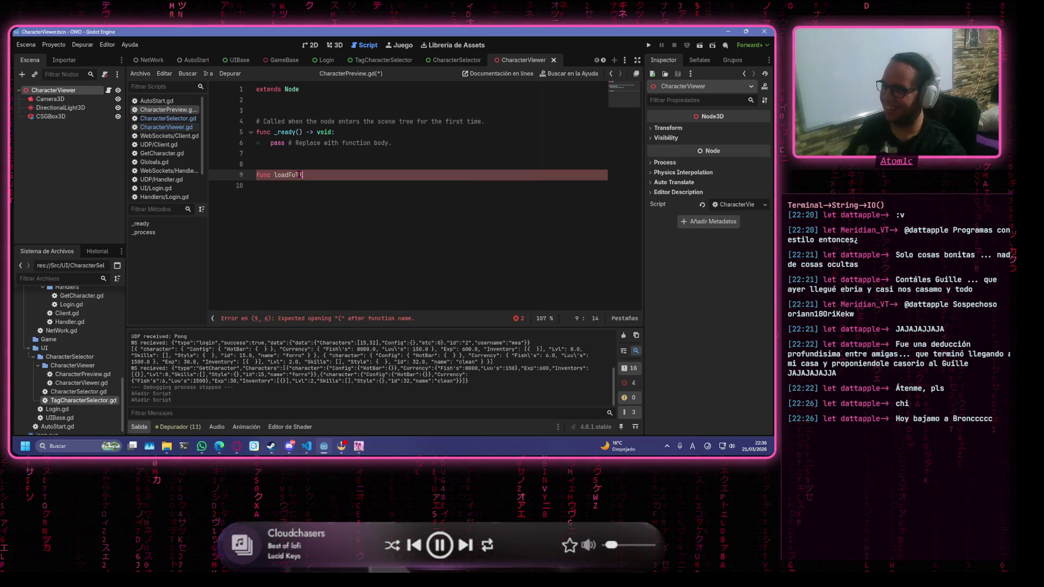
type("rCha")
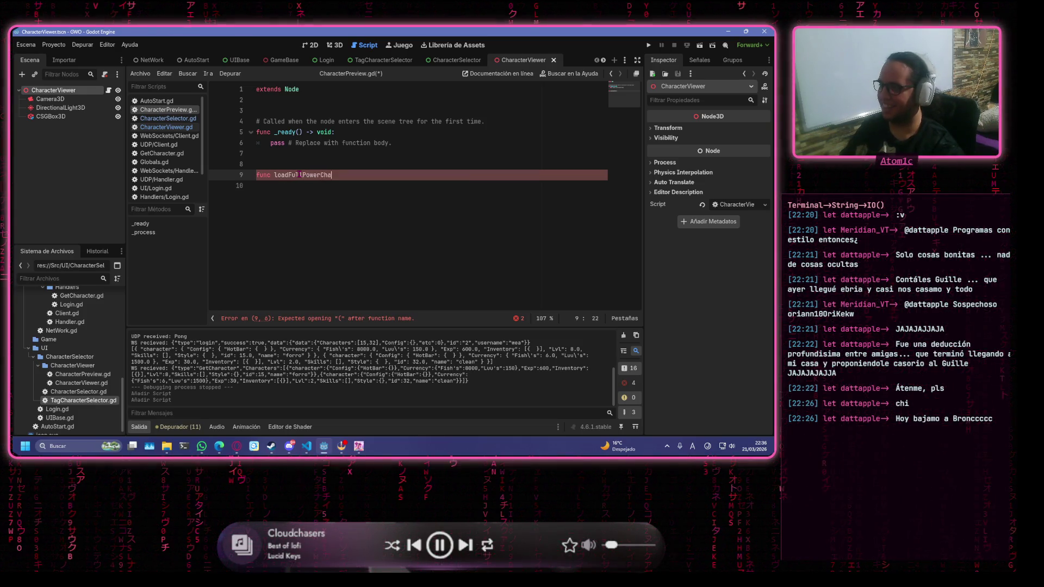
type("cter(")
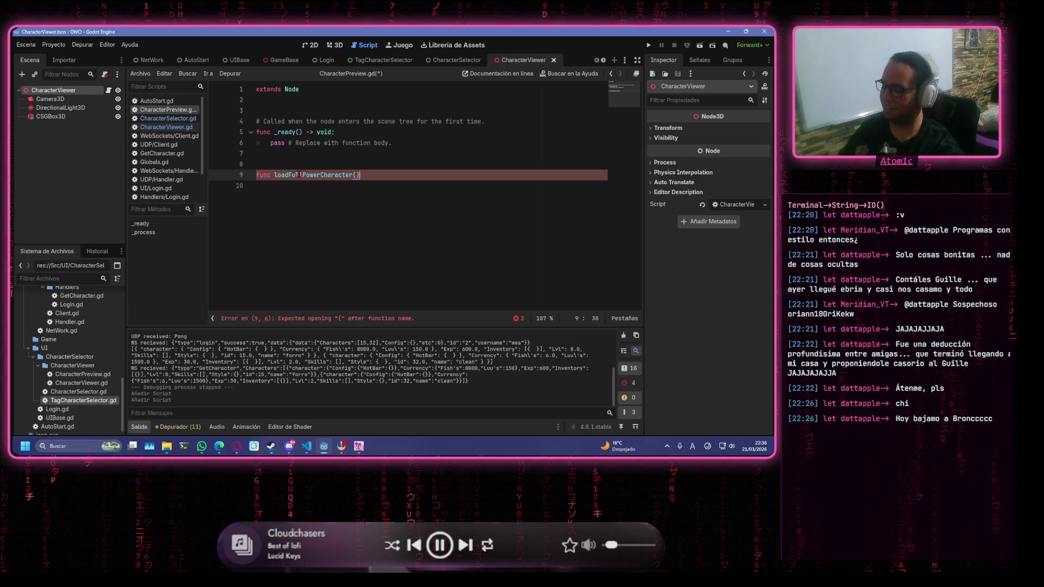
type(":")
key("Return")
type("pass")
left_click(444, 134)
key("ctrl+s")
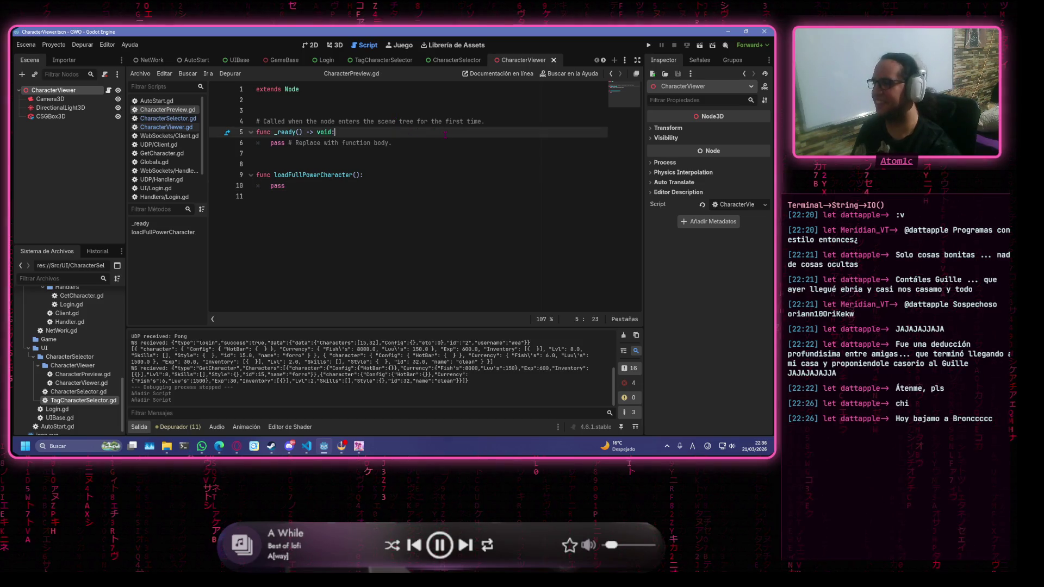
Step: Delete the _ready function and its comment, and tidy the blank lines above loadFullPowerCharacter
left_click(528, 140)
key("shift+Up")
key("shift+Up")
key("shift+Up")
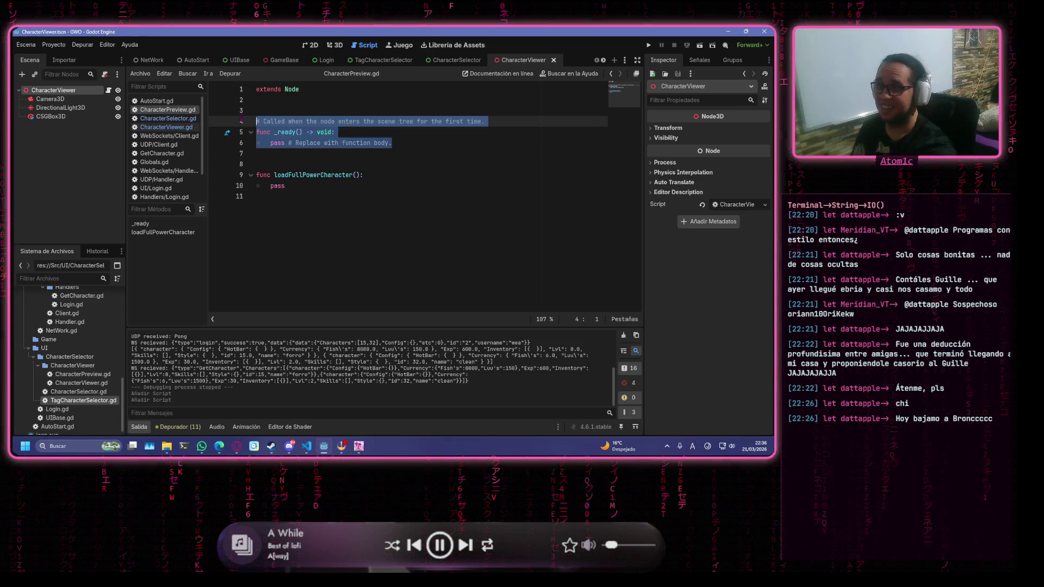
key("BackSpace")
key("BackSpace")
key("BackSpace")
left_click(371, 110)
key("BackSpace")
left_click(372, 111)
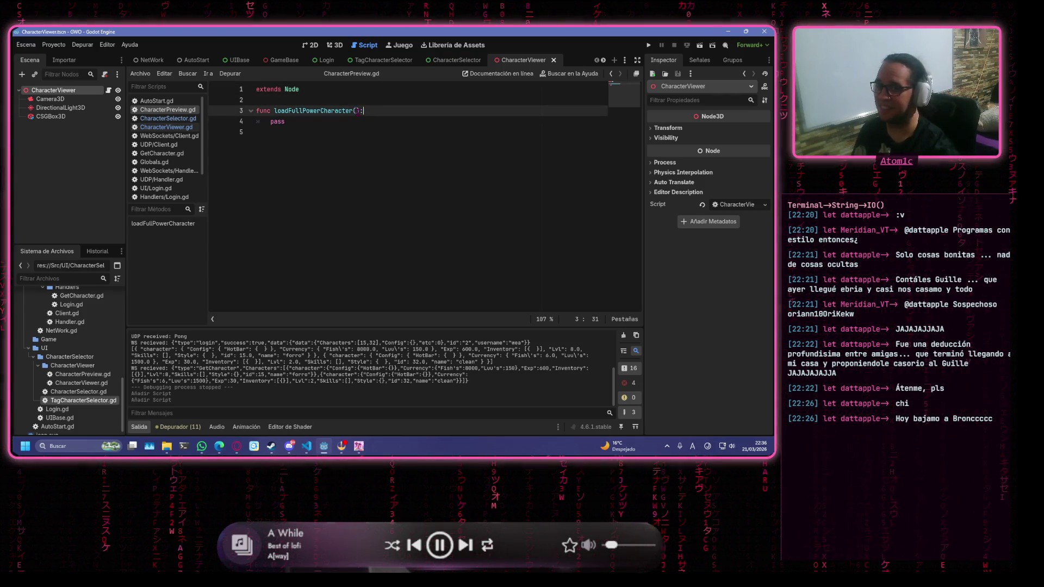
left_click(345, 102)
key("Return")
key("Return")
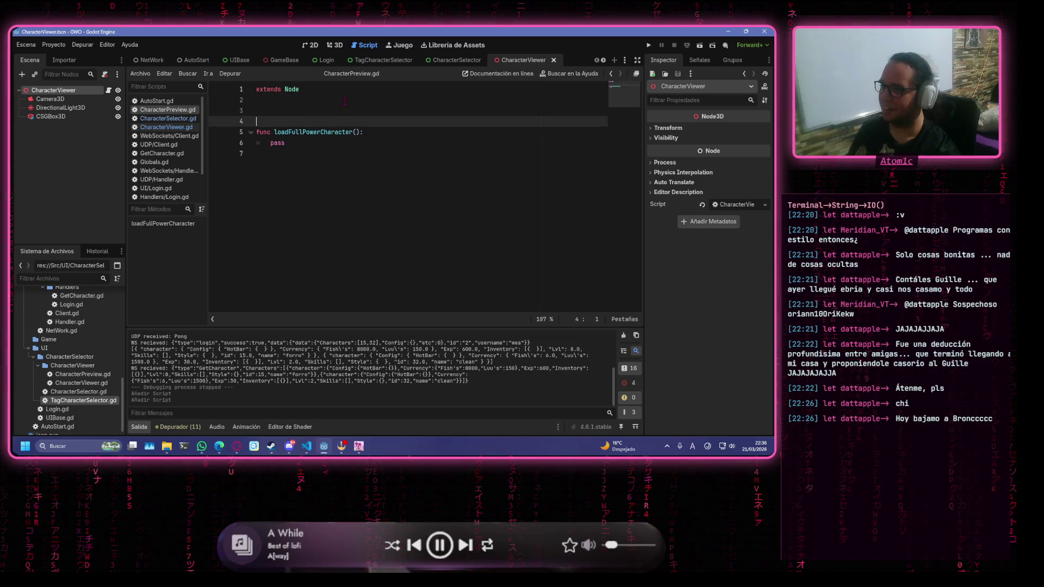
Step: Give loadFullPowerCharacter a lowercase color parameter and start a new body line
left_click(414, 132)
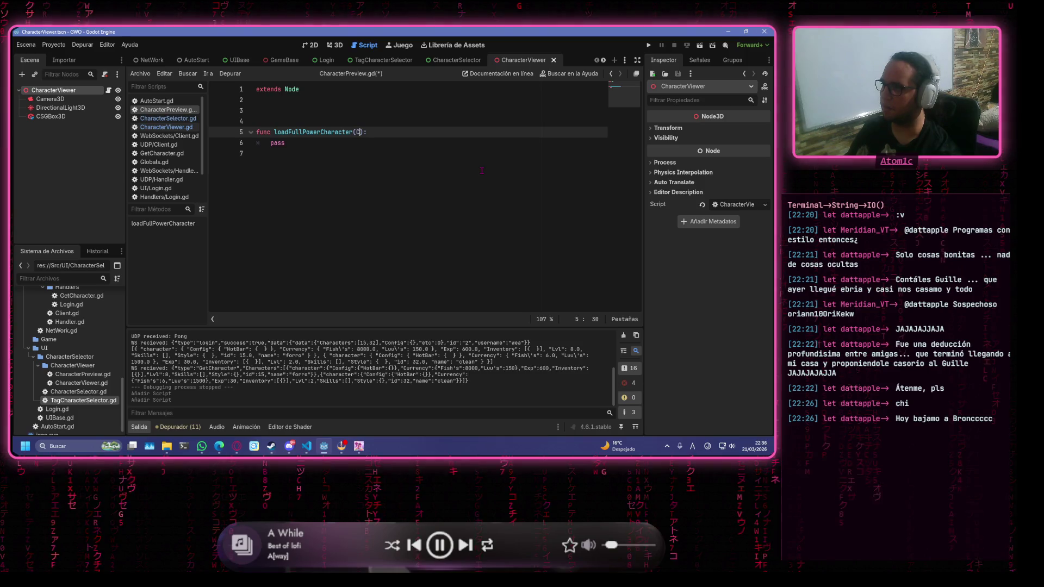
type("olor")
key("ctrl+s")
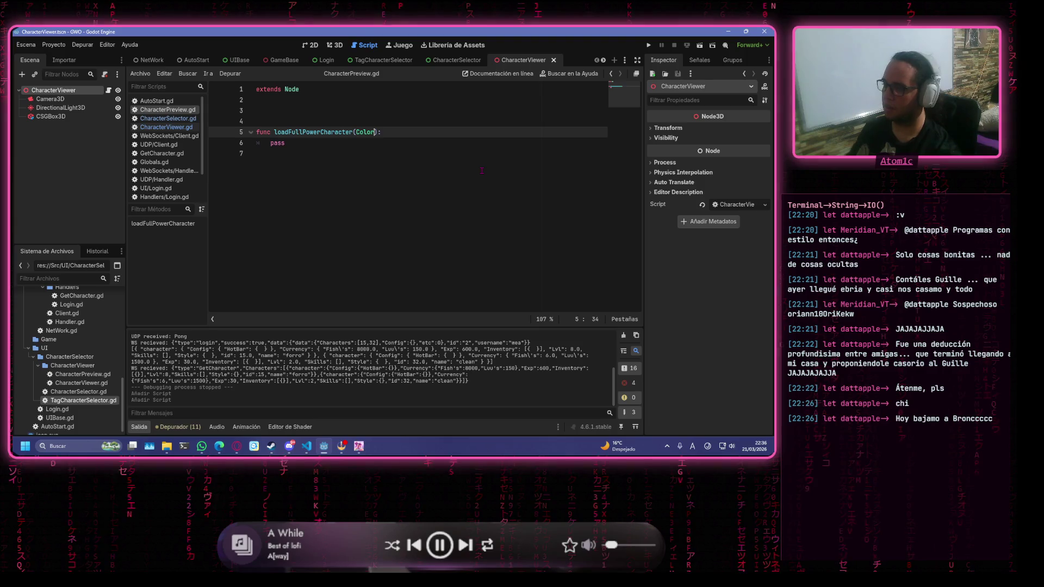
key("BackSpace")
key("BackSpace")
key("BackSpace")
type("color")
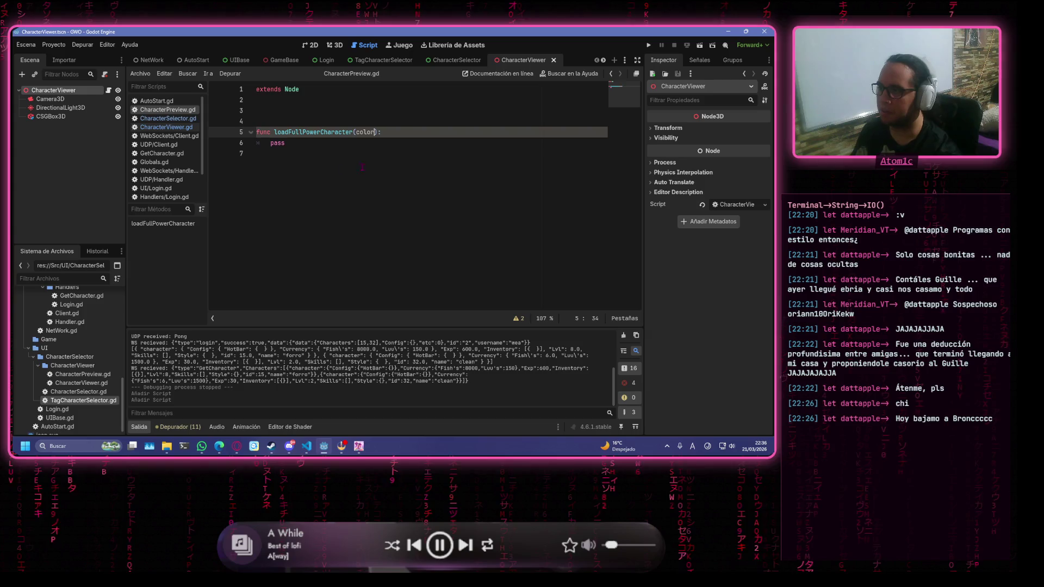
key("End")
key("Return")
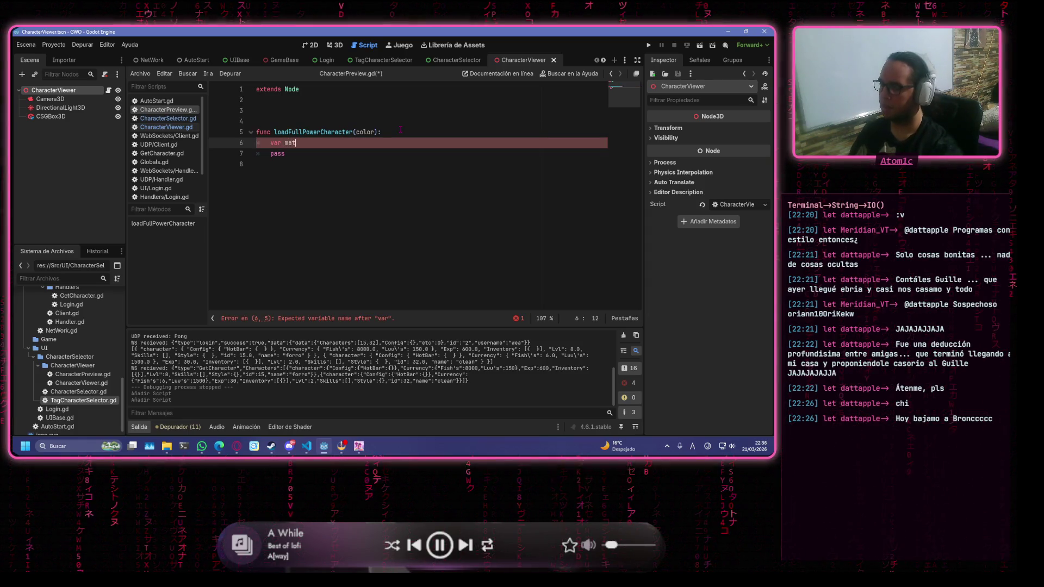
Step: Add var mat = StandardMaterial3D.new() to the function body using autocomplete, and save
type("mat=star")
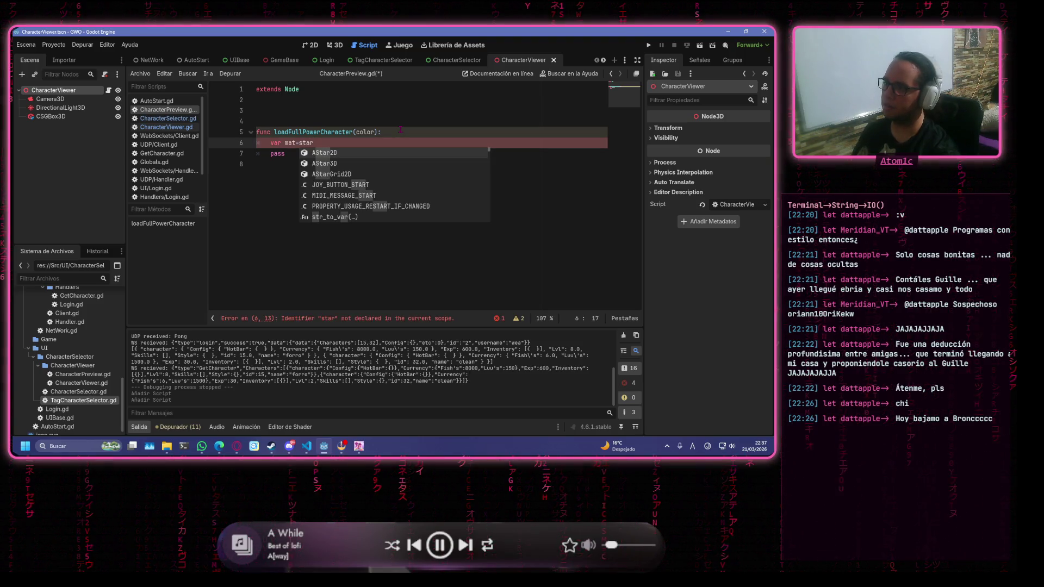
key("BackSpace")
type("nda")
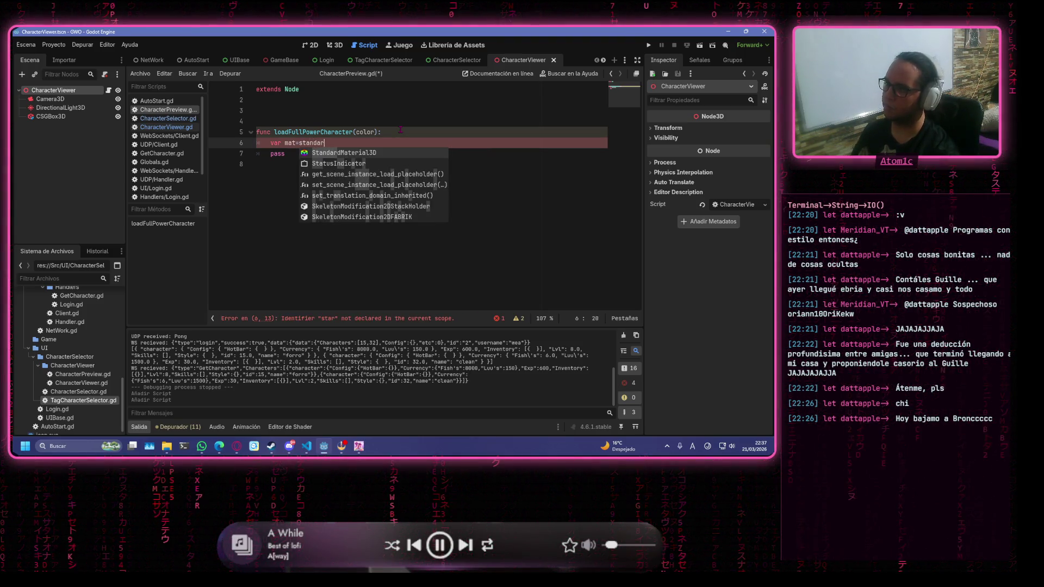
key("Return")
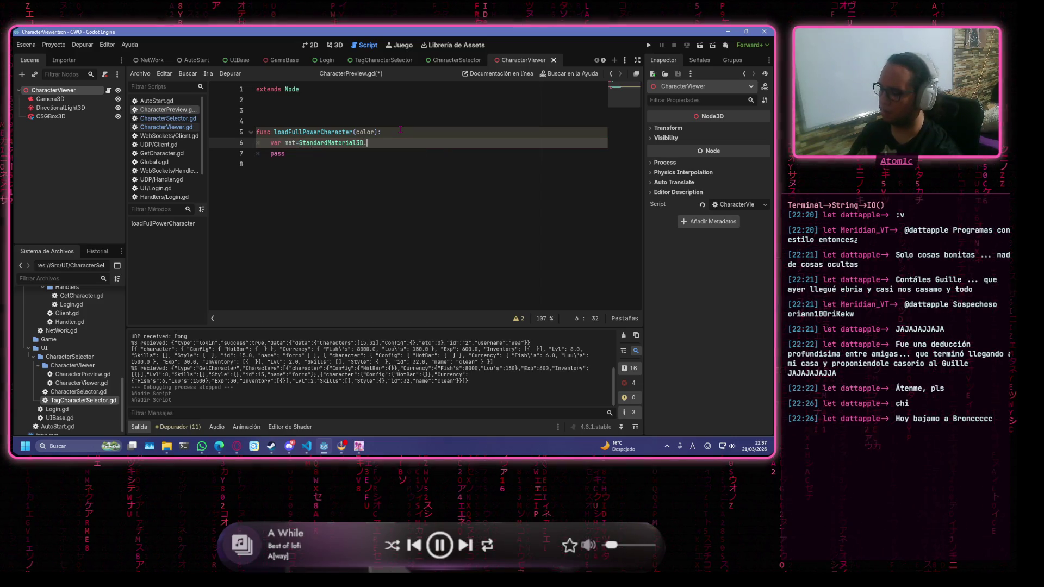
type(".new")
key("Return")
key("ctrl+s")
key("Return")
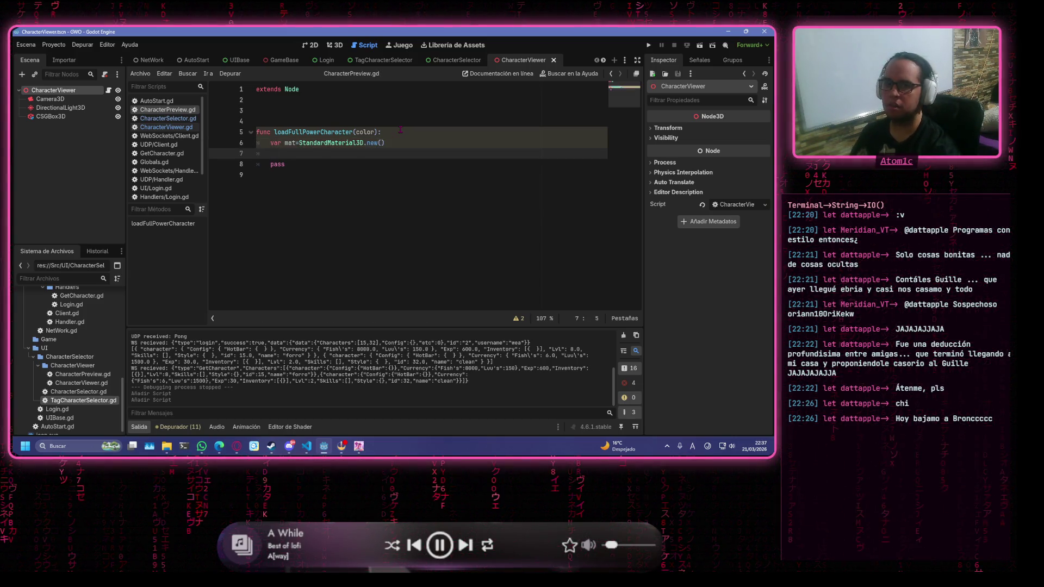
Step: Add mat.albedo_color = color, then abandon a further half-typed material line
type("mat.a")
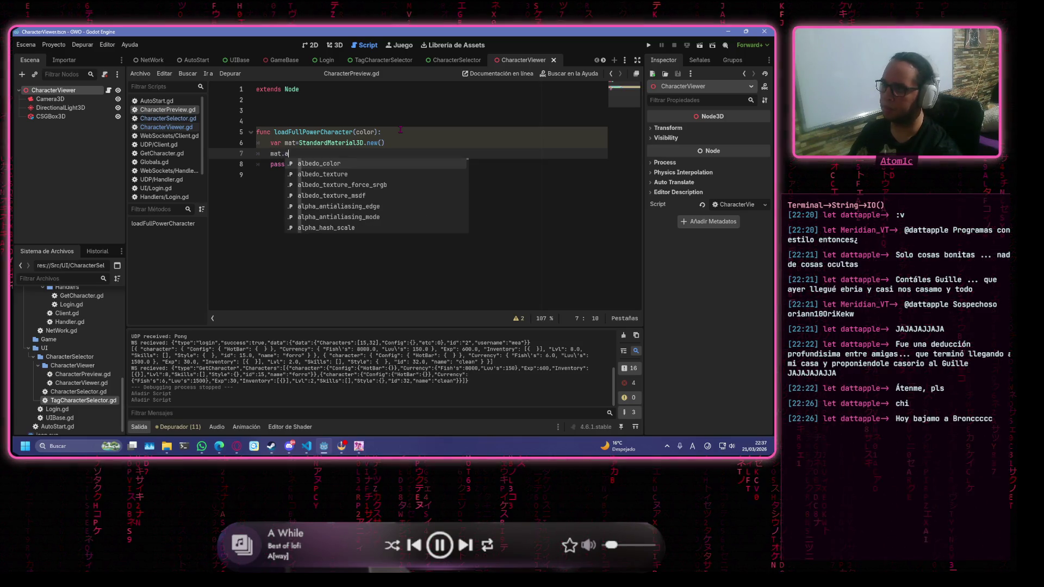
key("Return")
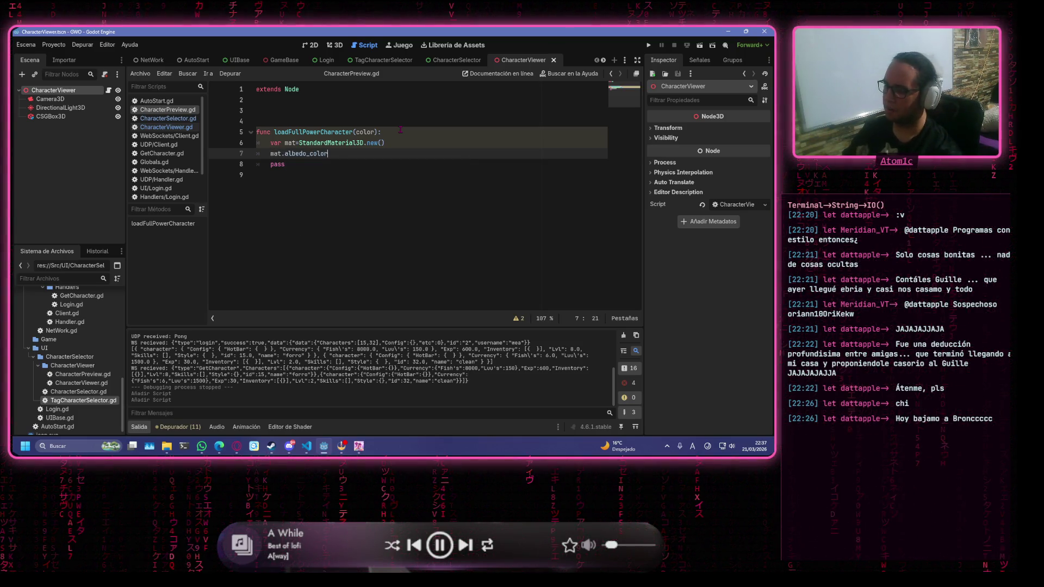
type("color")
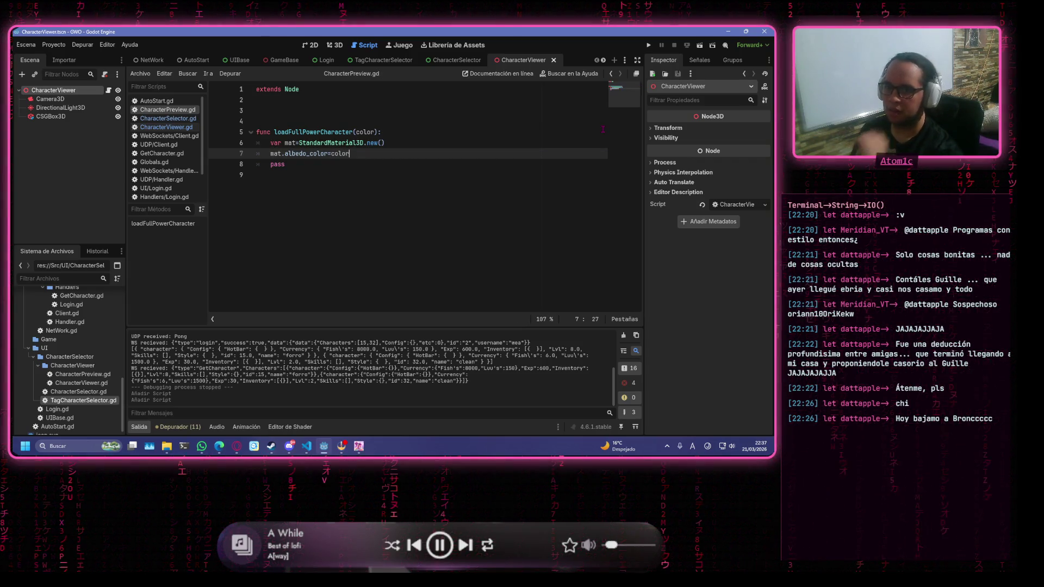
key("Return")
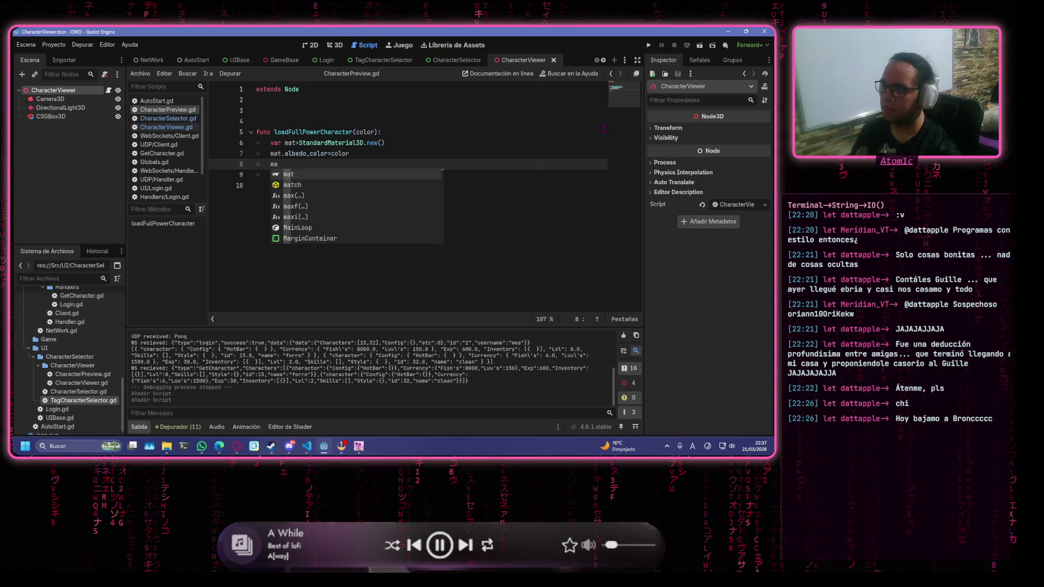
type("tr")
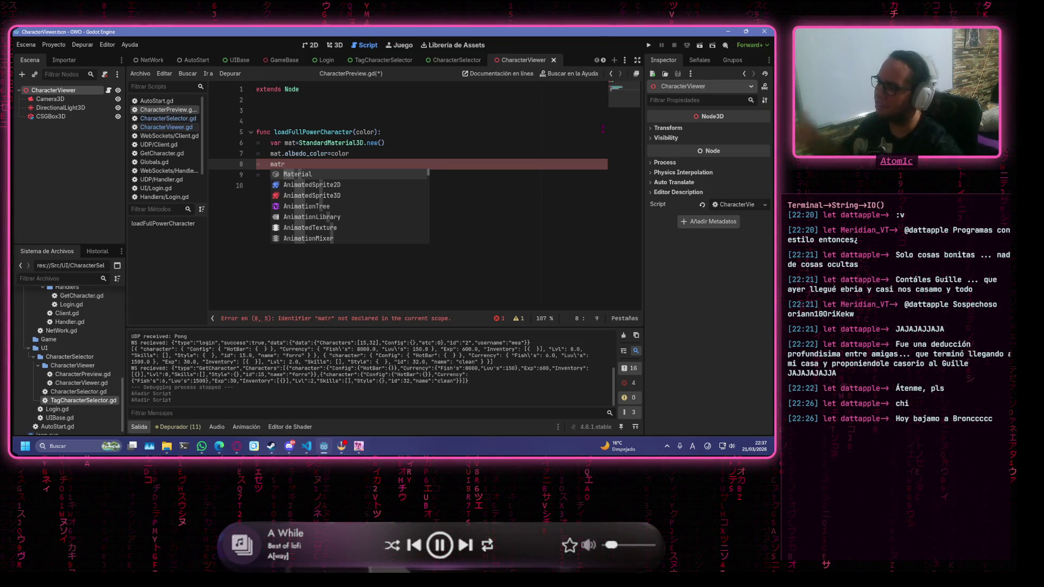
key("BackSpace")
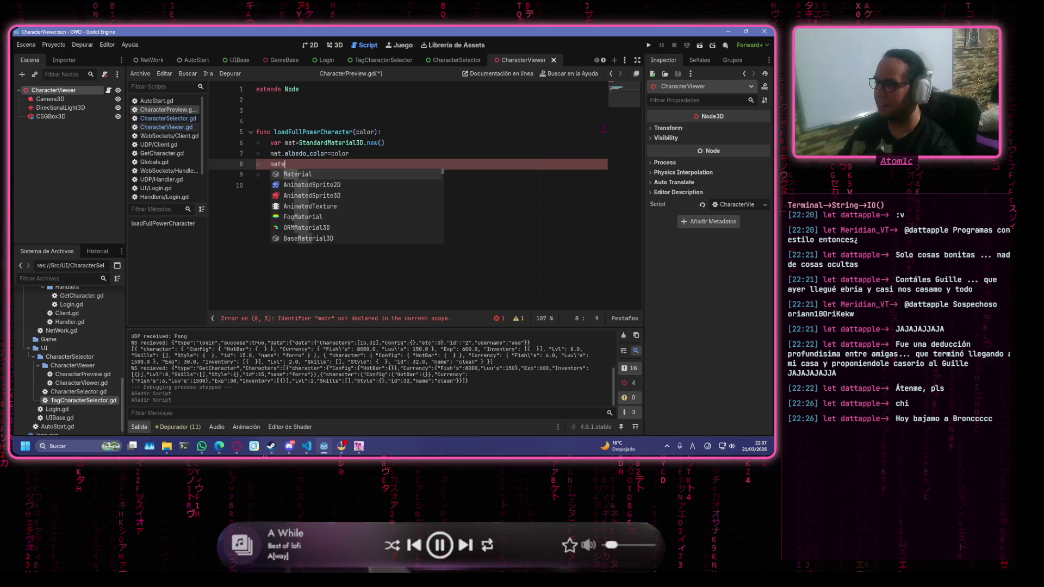
type("erial")
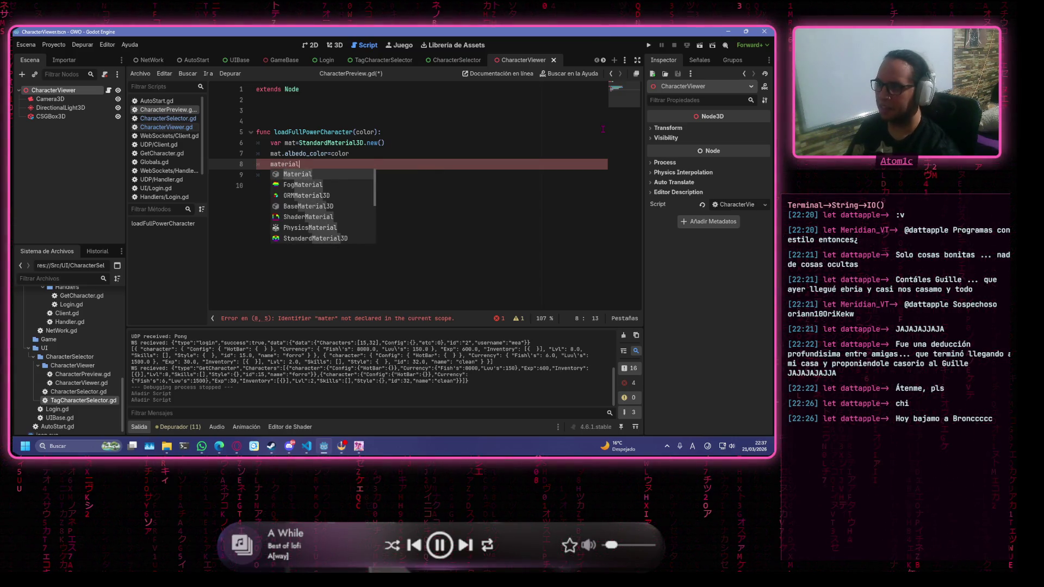
type("_")
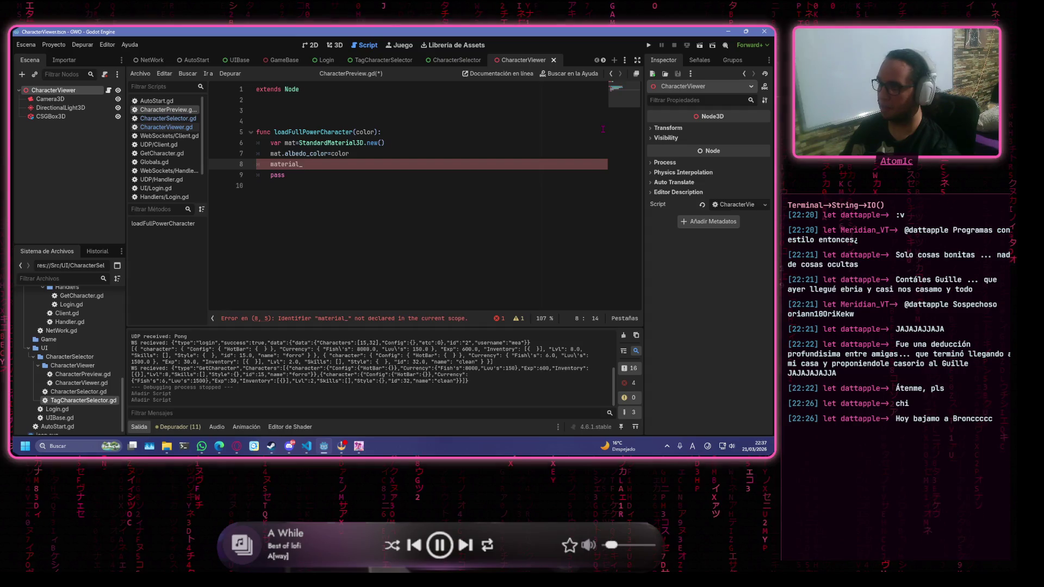
key("BackSpace")
key("BackSpace")
key("BackSpace")
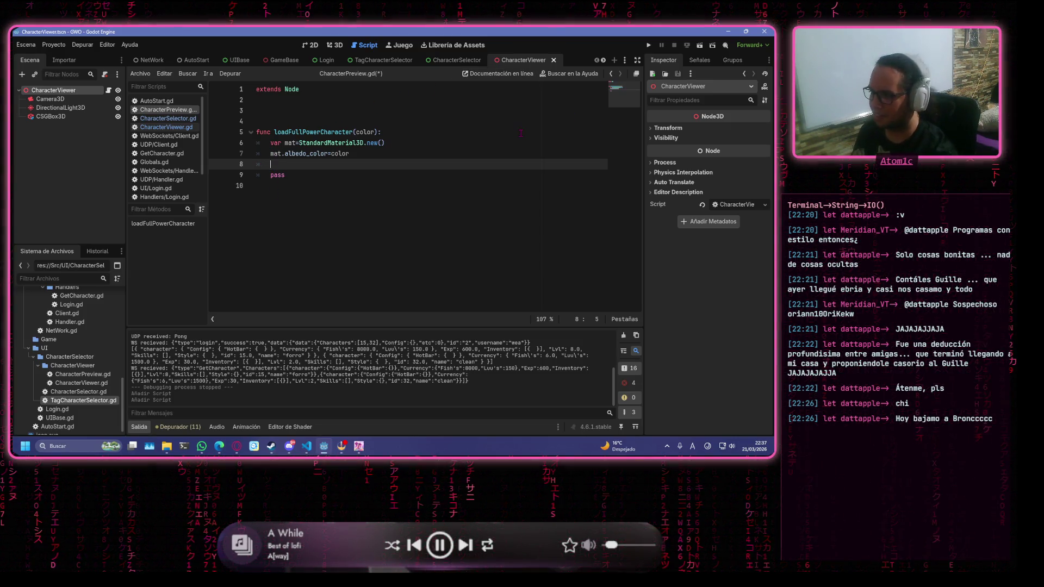
Step: Fix the albedo line's indentation, insert a line below the material creation, and save
key("Up")
type("$")
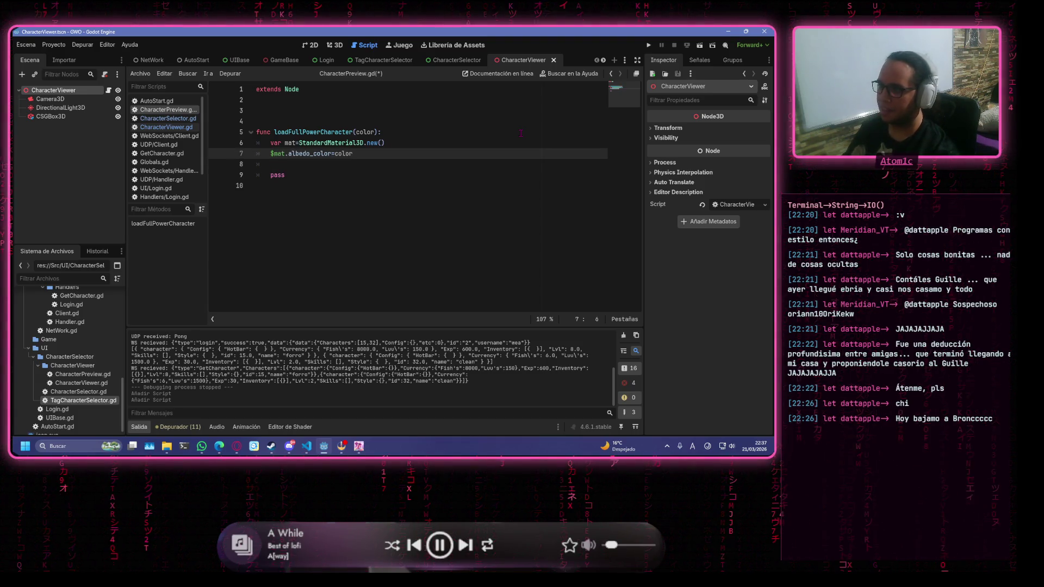
key("BackSpace")
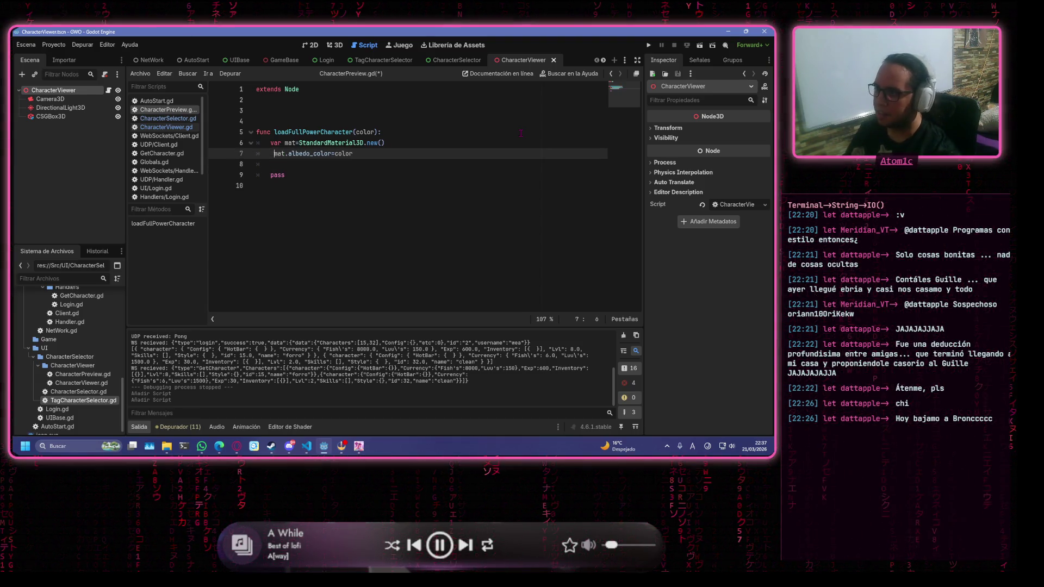
key("BackSpace")
key("Up")
key("End")
key("Return")
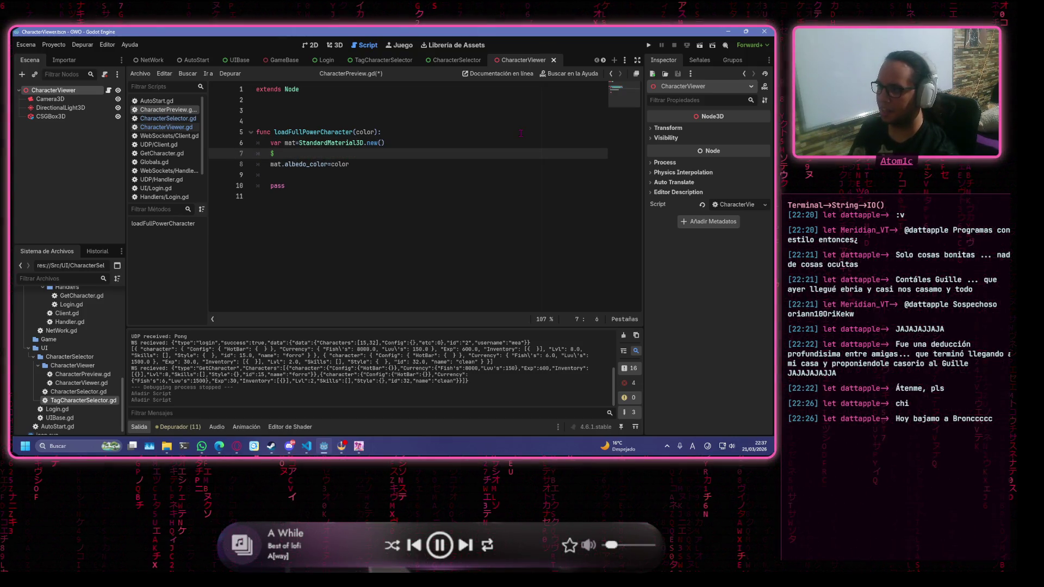
key("ctrl+s")
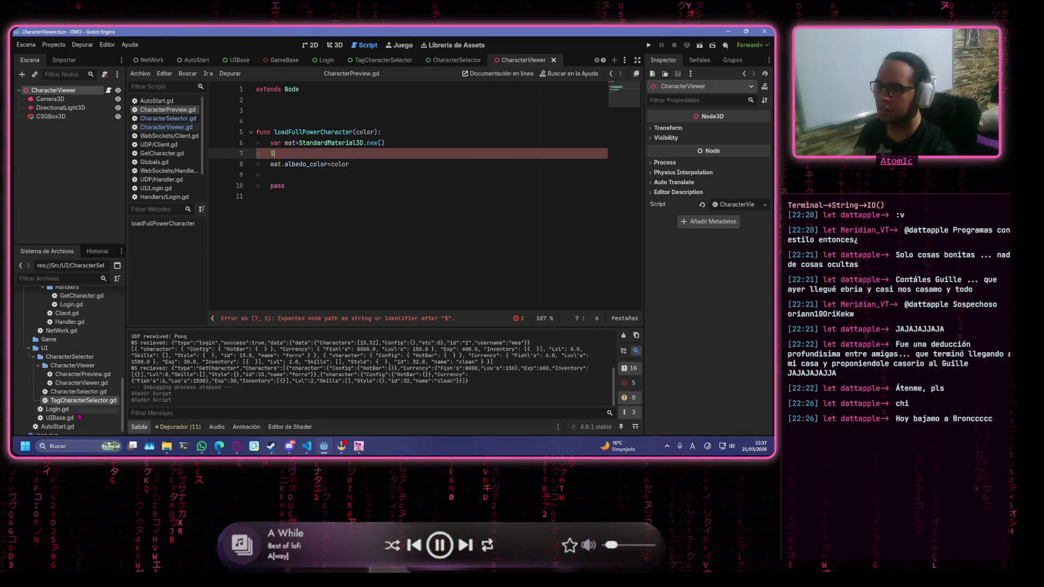
Step: Attach CharacterViewer.gd to the CharacterViewer node and open the CharacterPreview scene
left_click(103, 384)
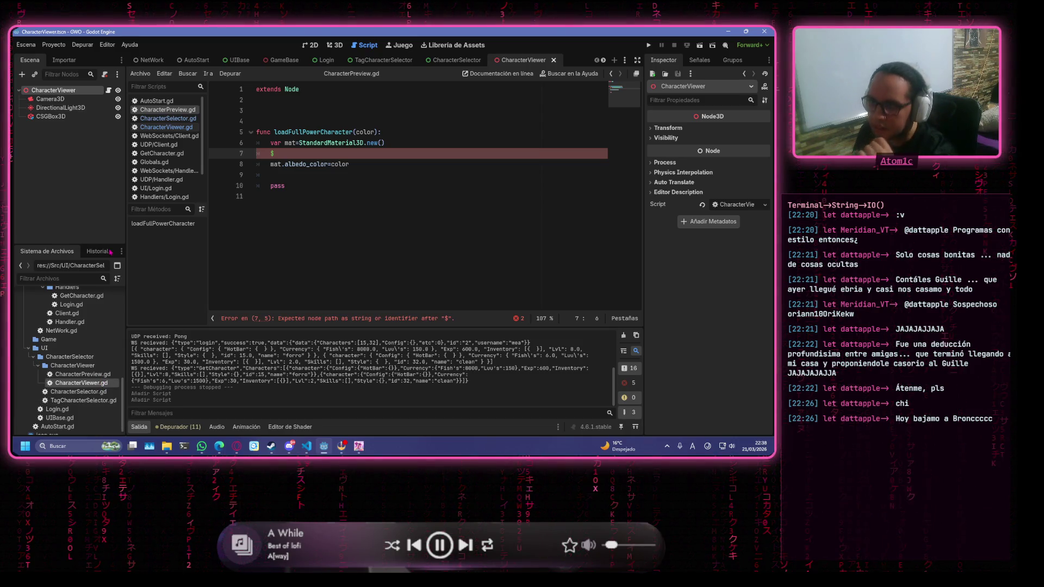
mouse_move(103, 383)
left_mouse_down()
mouse_move(176, 243)
mouse_move(76, 92)
left_mouse_up()
scroll(67, 357, "up", 2)
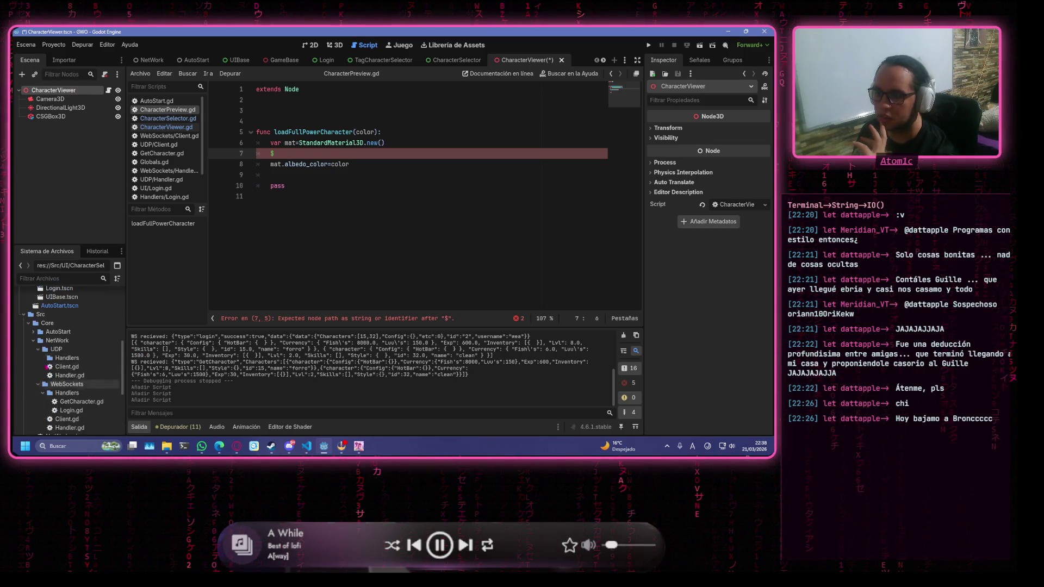
scroll(67, 358, "up", 5)
left_click(100, 361)
double_click(100, 360)
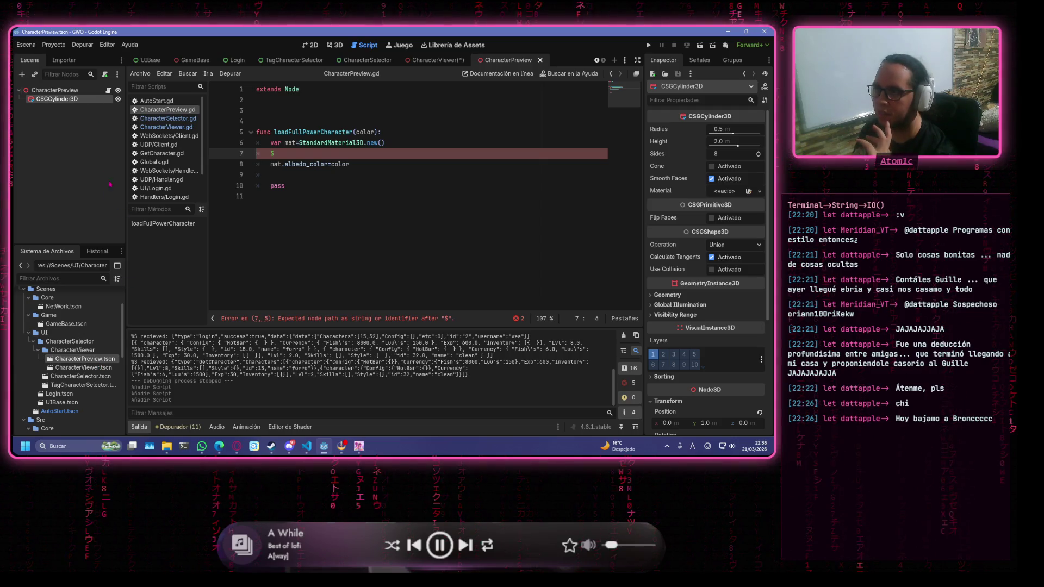
left_click(54, 90)
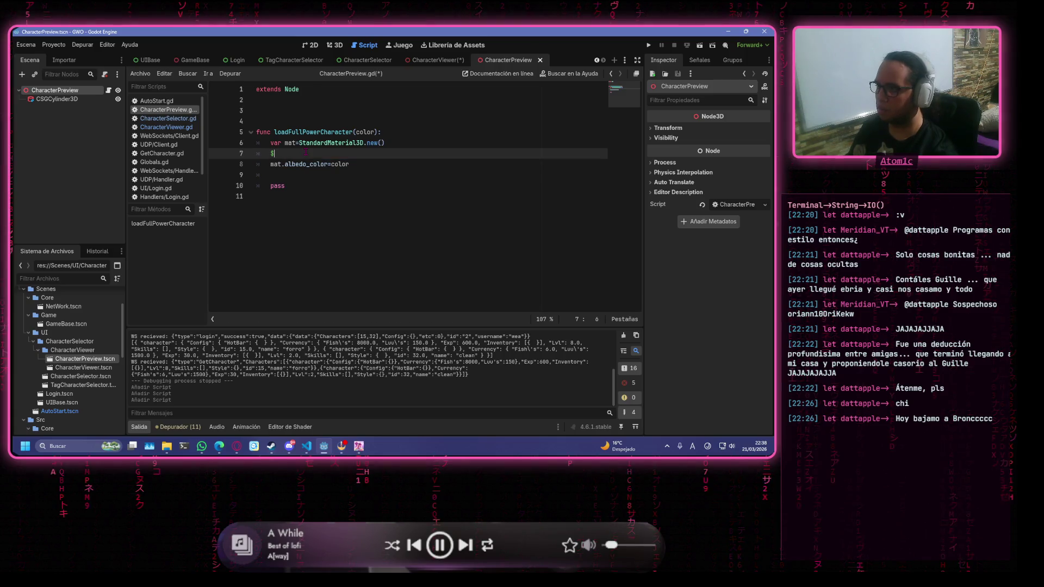
Step: Discard a botched $CSGCylinder3D line and start a fresh line after the albedo assignment
type("$")
key("Down")
key("Return")
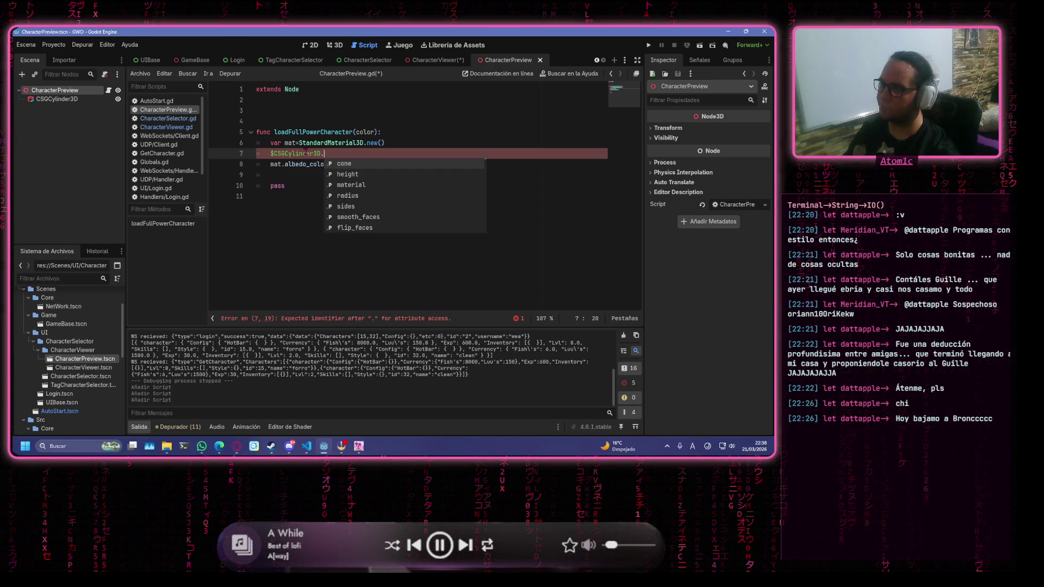
key("BackSpace")
key("BackSpace")
key("BackSpace")
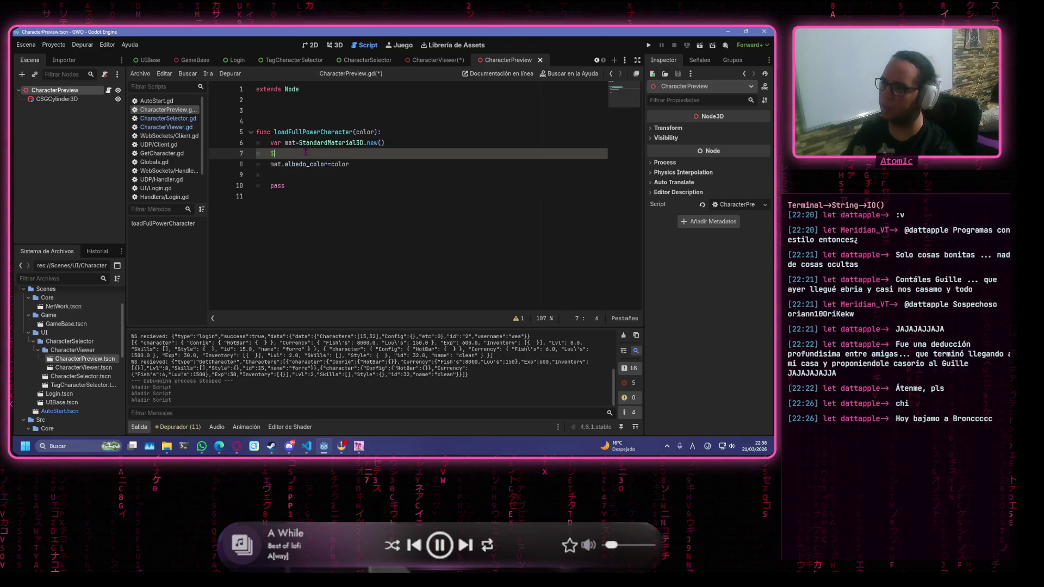
key("ctrl+shift+k")
key("End")
key("Return")
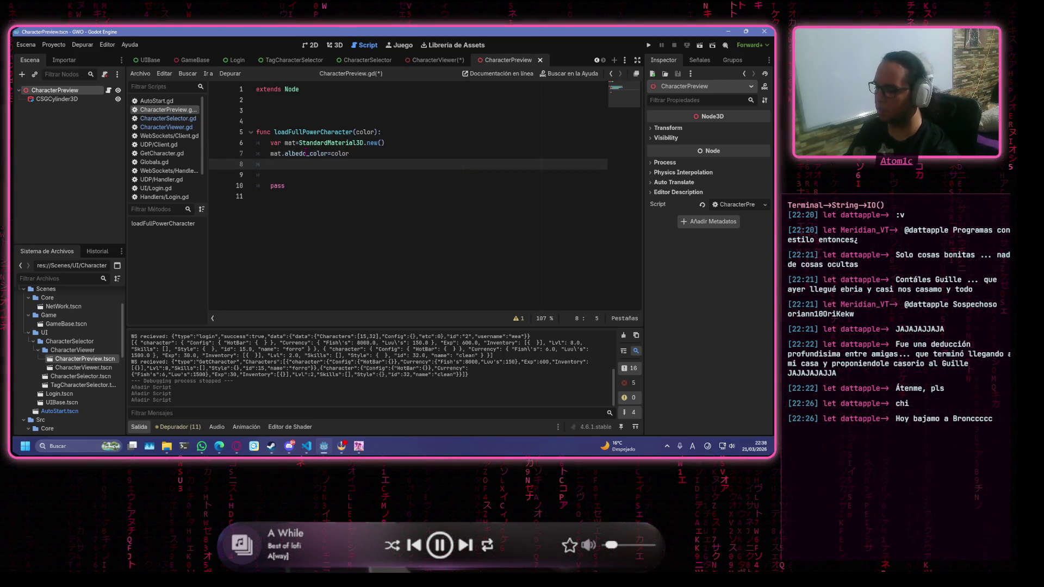
Step: Write $CSGCylinder3D.material_override = mat, save, and return to the CharacterViewer scene
type("$C")
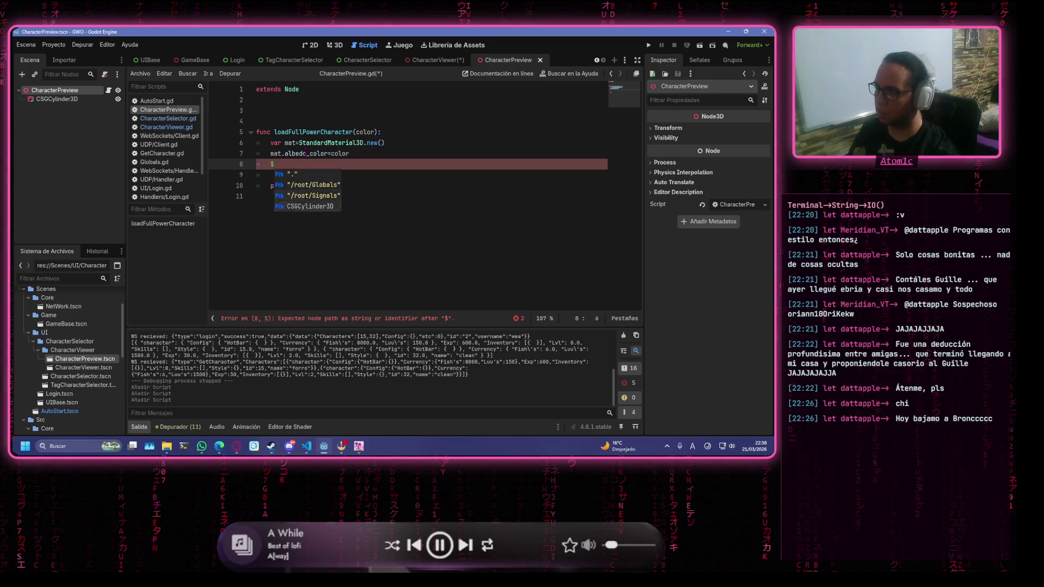
key("Return")
type(".m")
key("Down")
key("Down")
key("Return")
type("=mat")
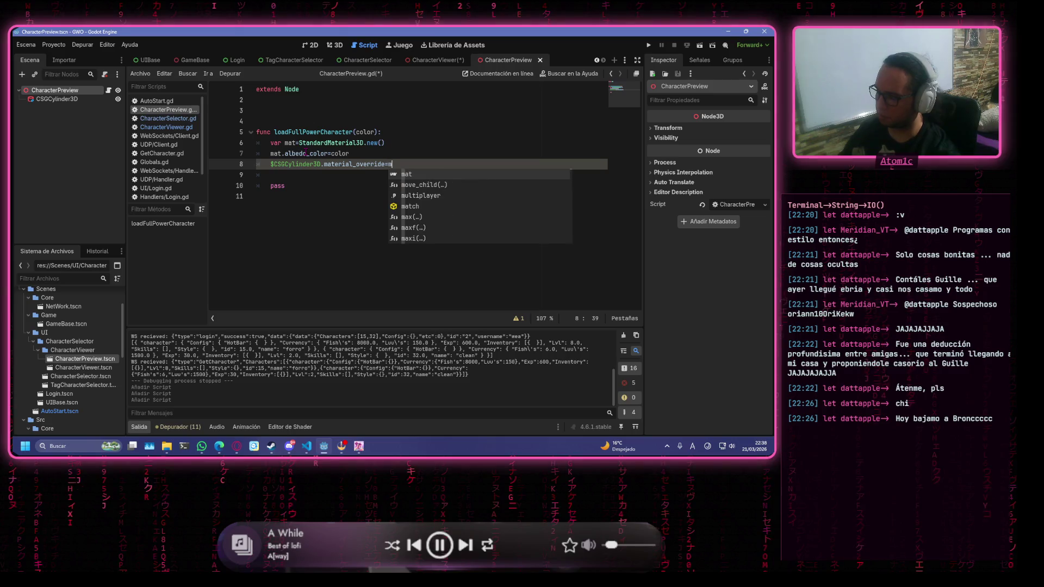
key("ctrl+s")
left_click(435, 63)
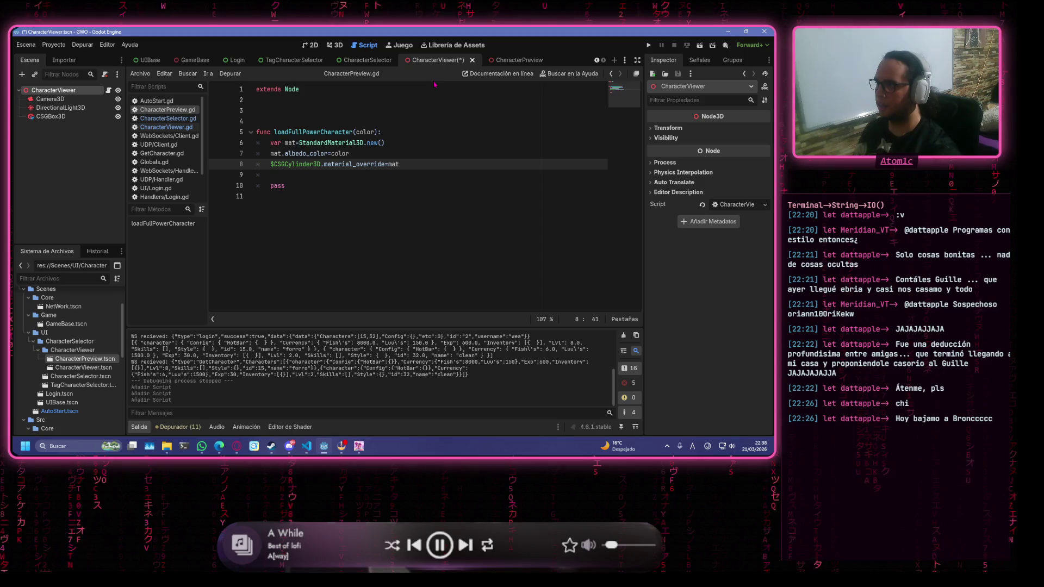
Step: In CharacterViewer.gd, start a dataInster. line after add_child(dataInster)
left_click(166, 126)
left_click(399, 167)
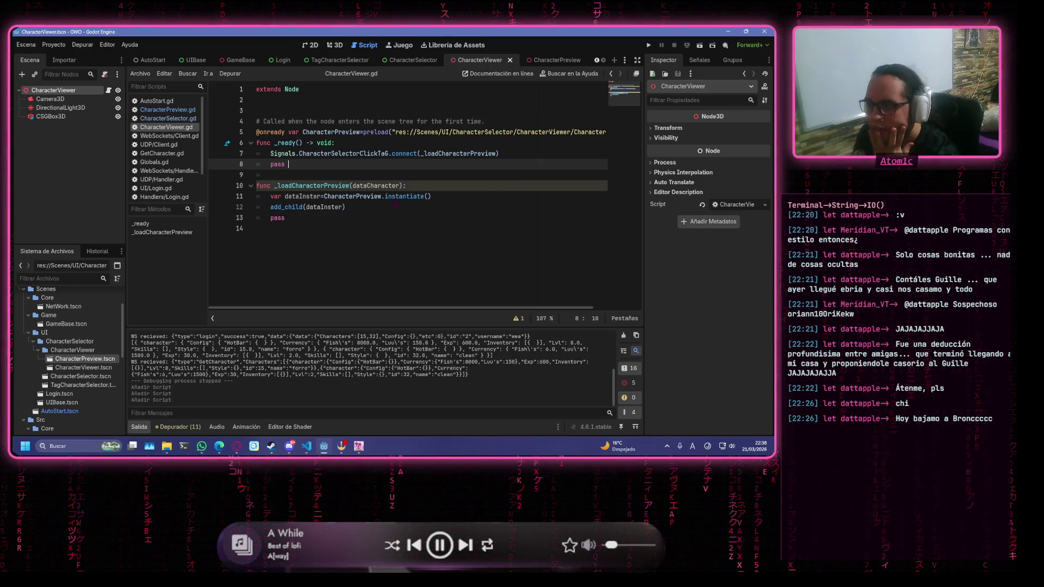
left_click(439, 207)
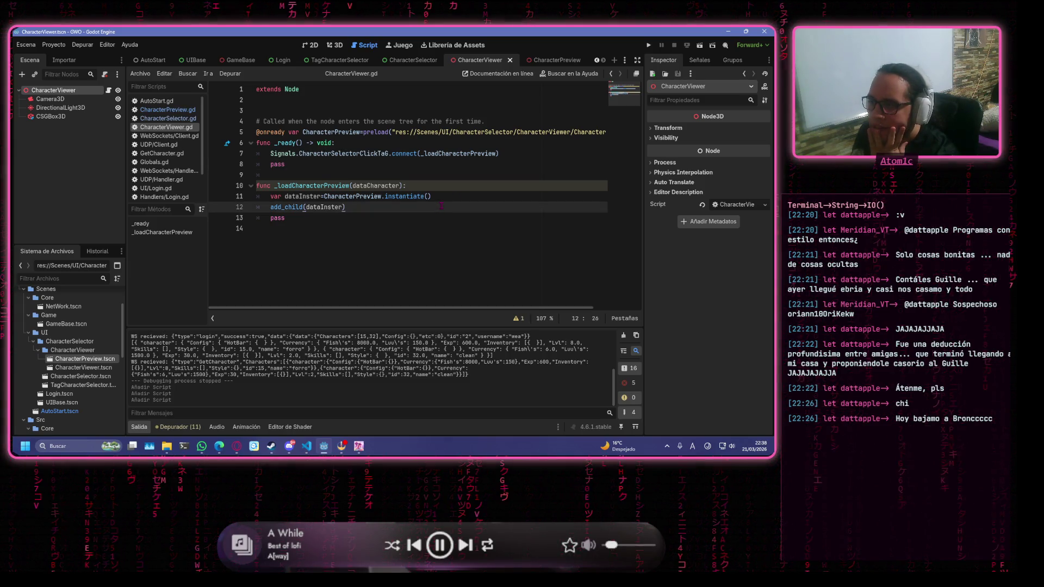
key("Return")
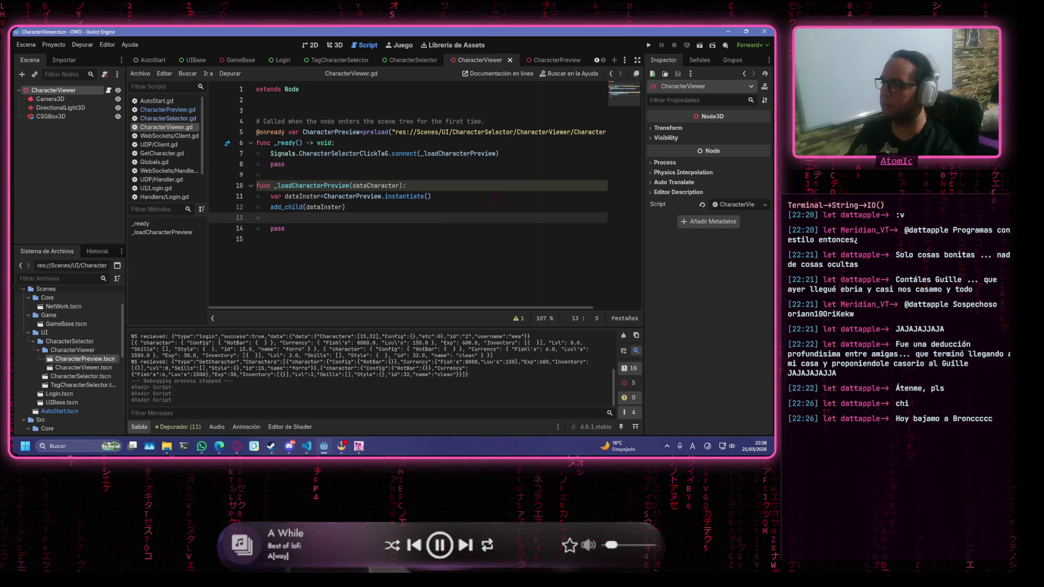
type("data")
key("Return")
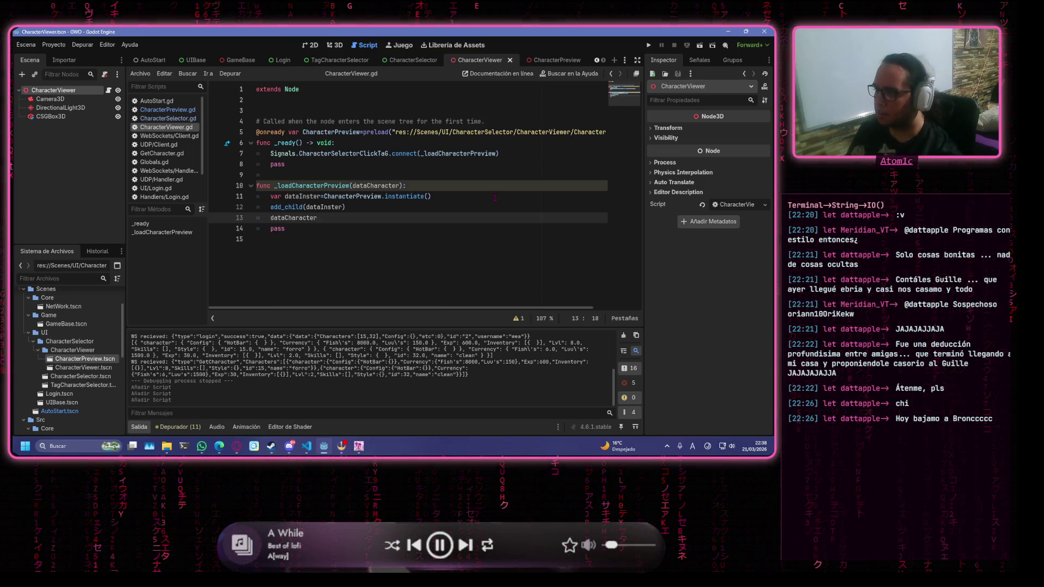
key("BackSpace")
key("BackSpace")
key("BackSpace")
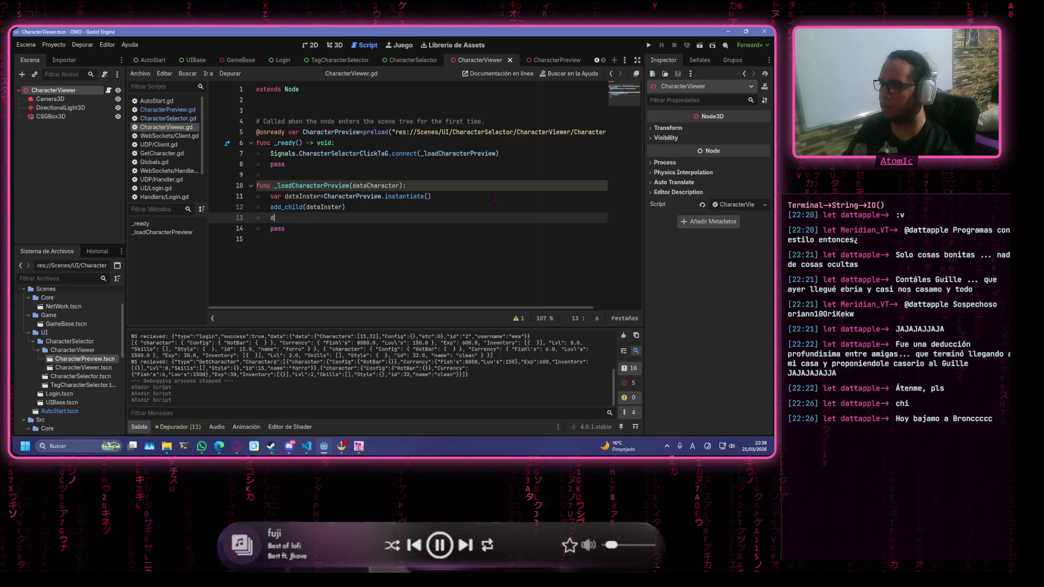
type("ta")
key("Down")
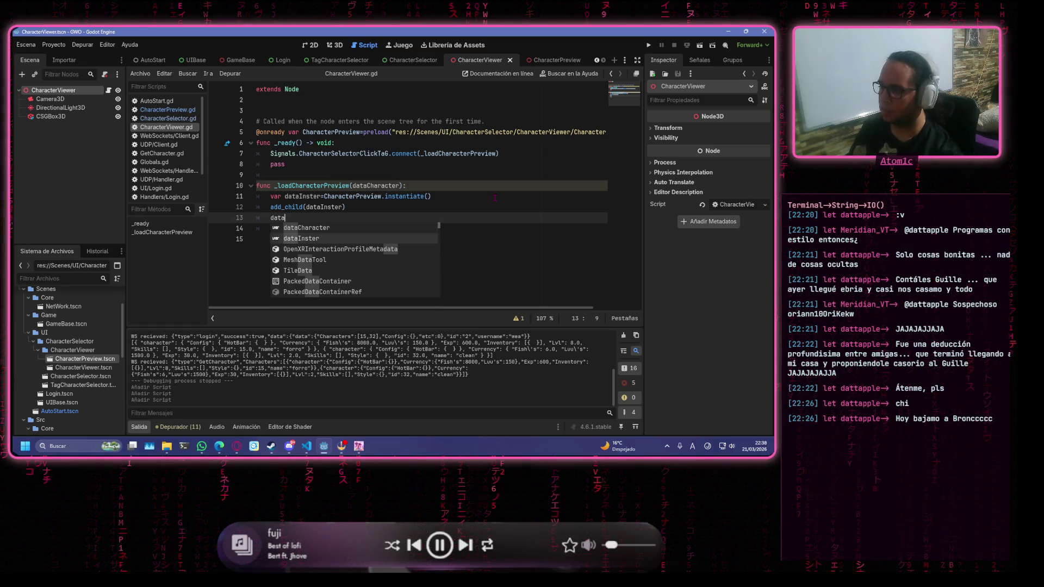
key("Return")
type(".")
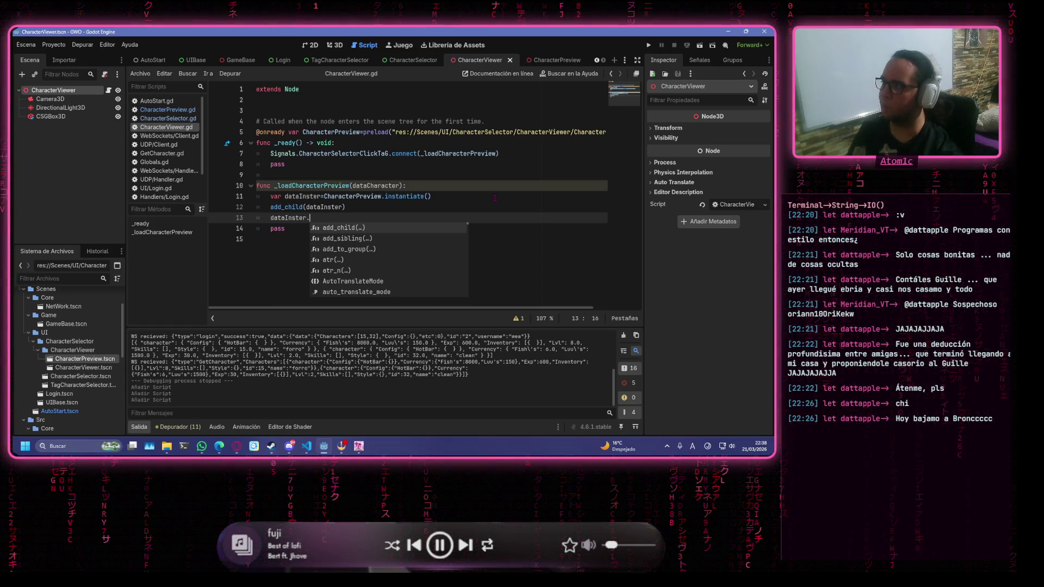
Step: Copy the loadFullPowerCharacter(color) signature from CharacterPreview.gd and paste it after dataInster
left_click(542, 60)
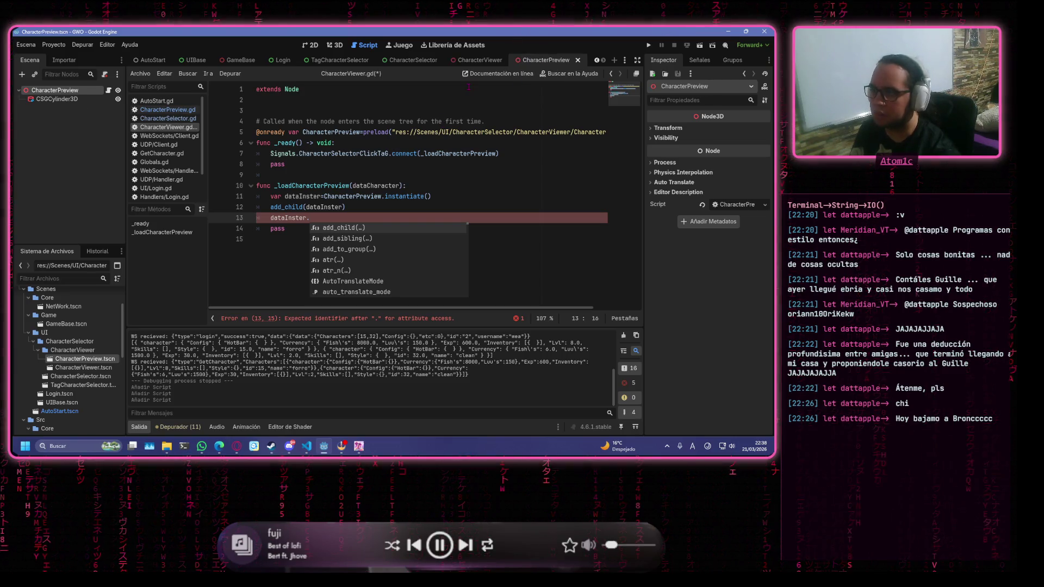
left_click(183, 119)
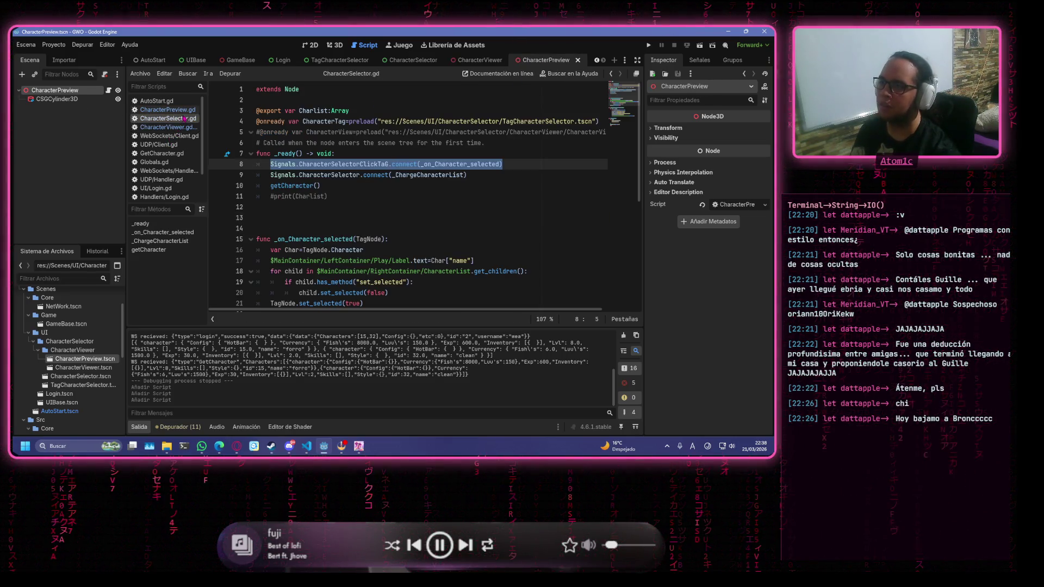
left_click(167, 110)
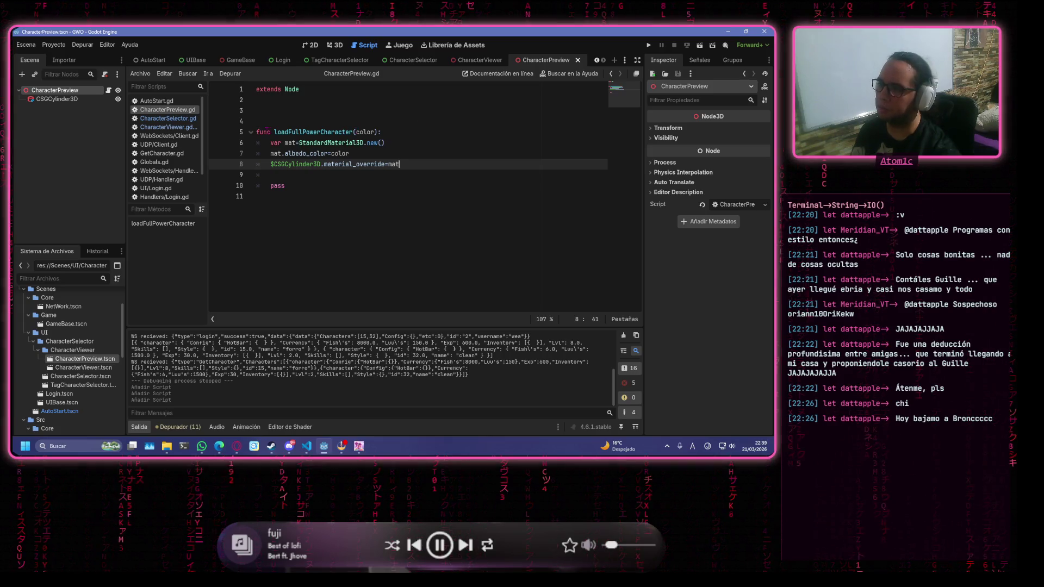
left_click_drag(274, 132, 382, 132)
key("ctrl+c")
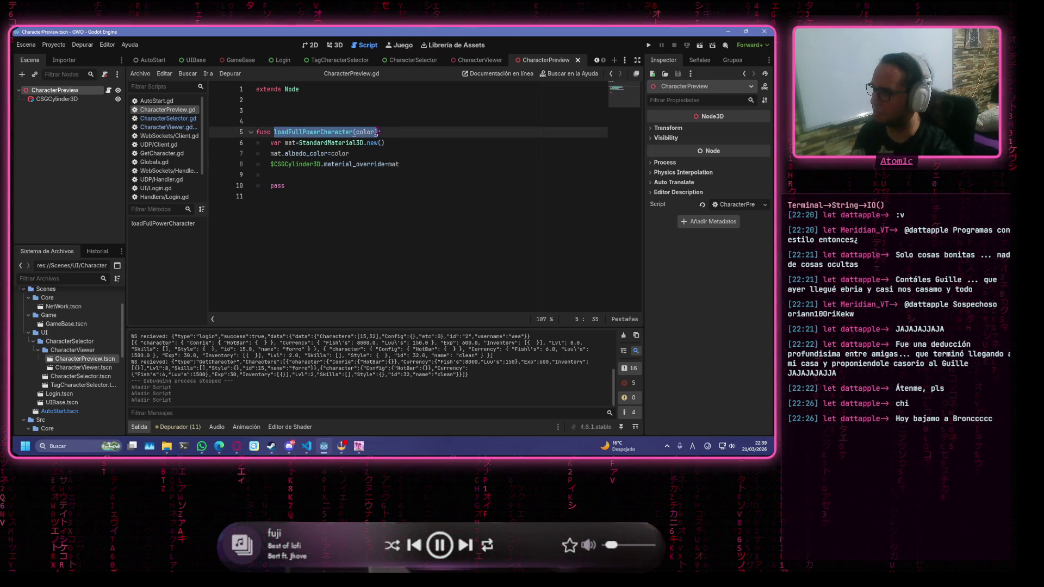
left_click(187, 126)
left_click(476, 221)
key("ctrl+v")
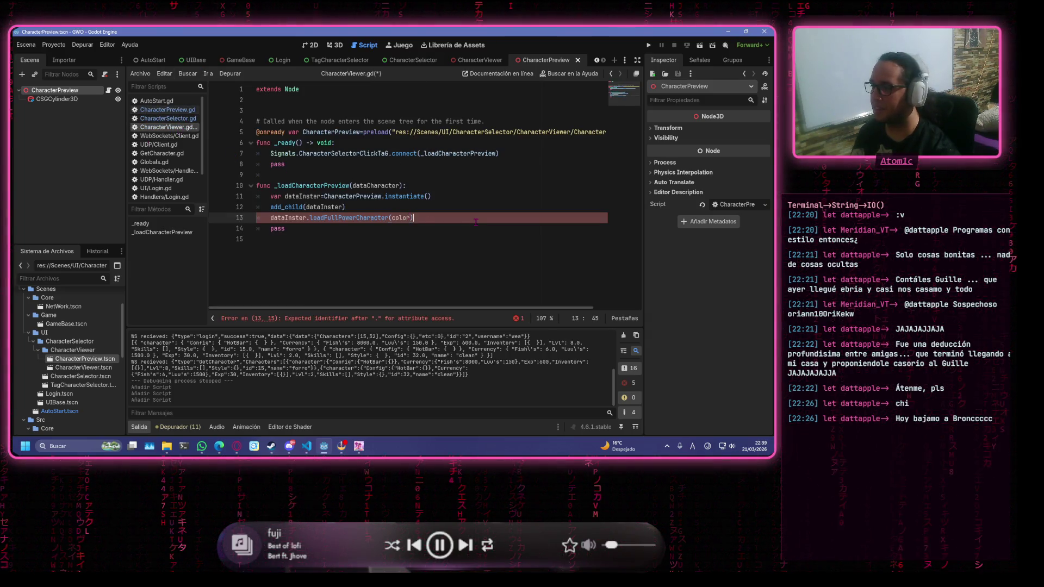
Step: Replace the color argument with dataCharacter["Style"]["color"] and save
key("BackSpace")
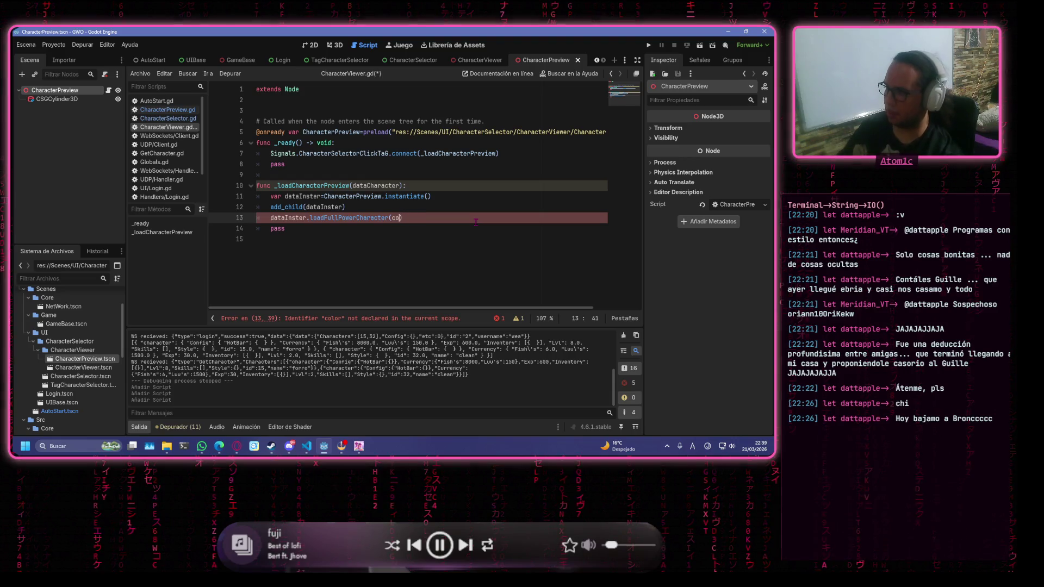
type("dataCharacter")
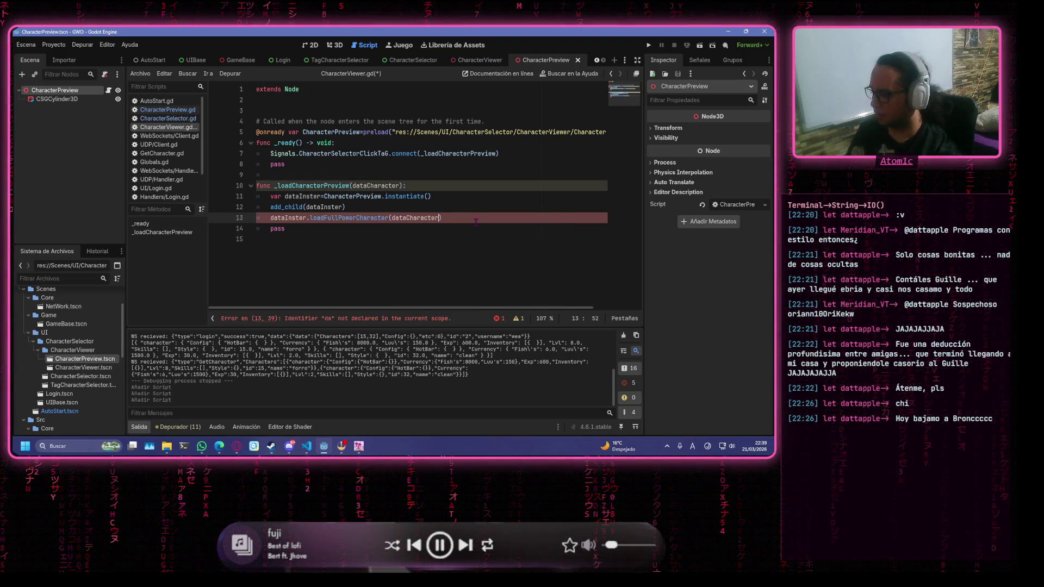
type("[")
key("ctrl+s")
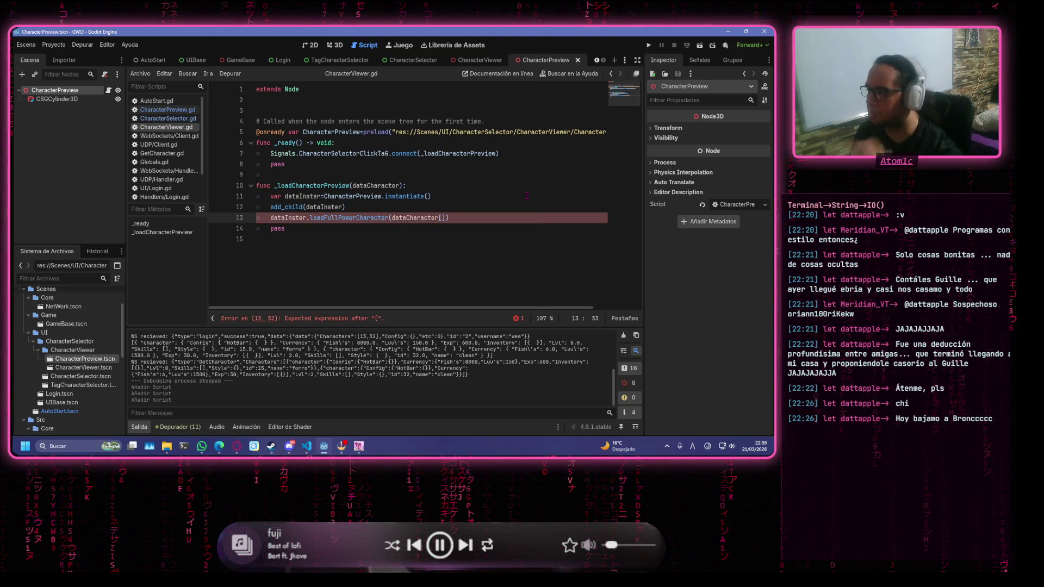
type("\"")
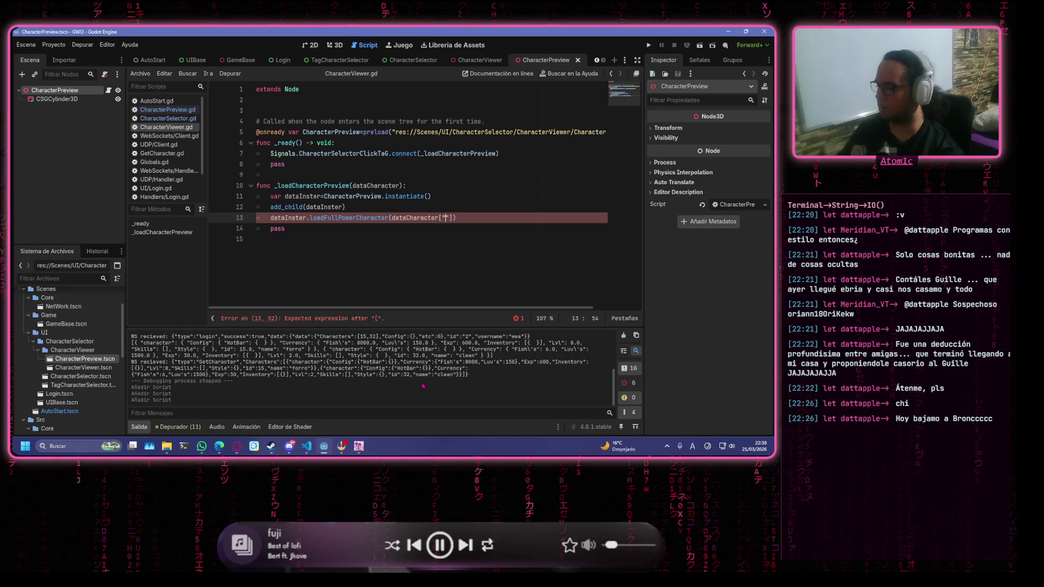
type("Style")
key("Right")
key("Right")
type("[\"col")
key("ctrl+s")
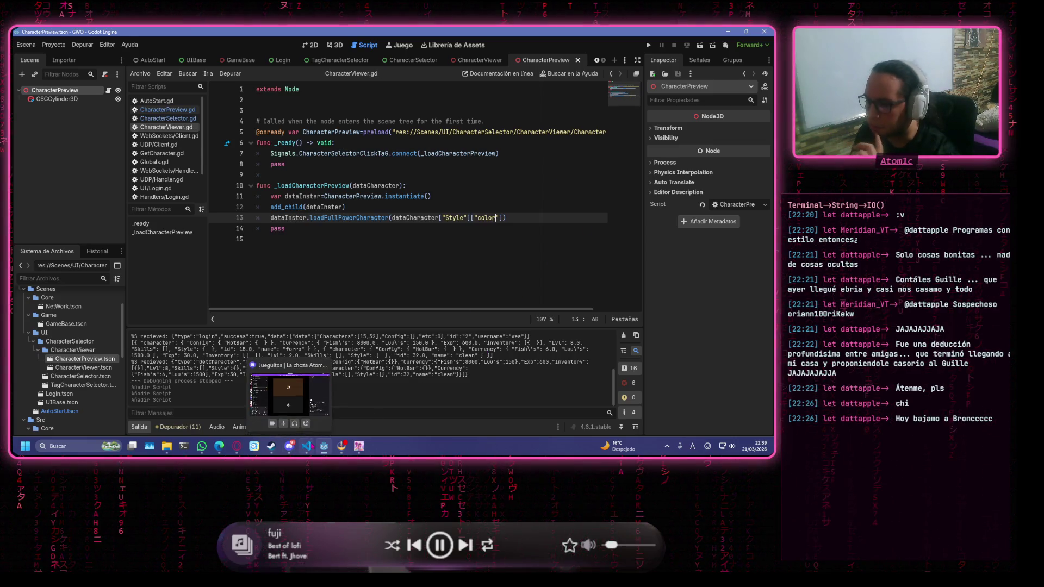
Step: Check the Style entry in the character JSON in VS Code, then run the game
left_click(307, 445)
left_click(230, 133)
key("Down")
key("Down")
key("Down")
key("Up")
key("alt+Tab")
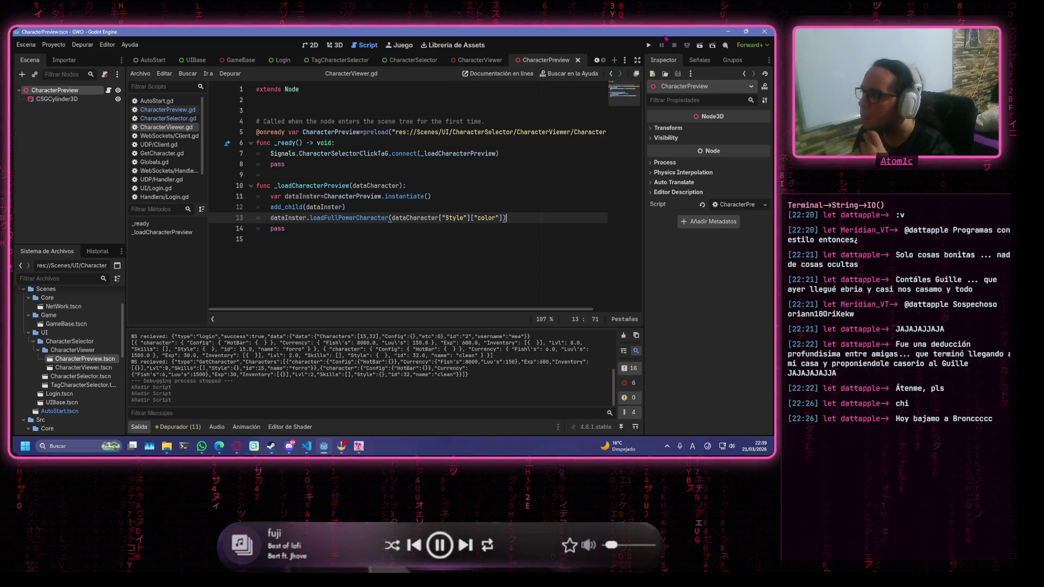
left_click(648, 45)
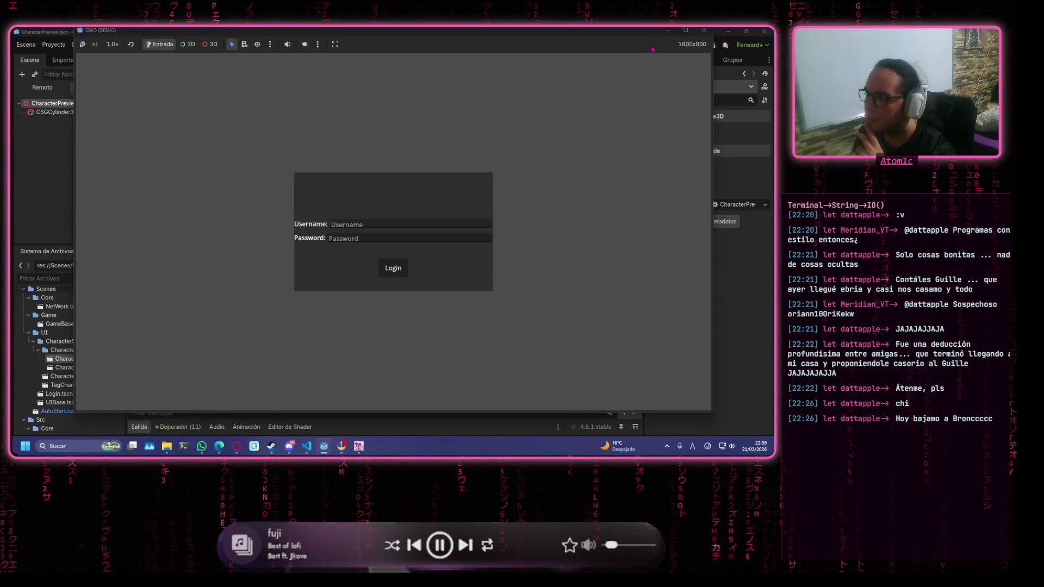
Step: Log in on the game's login screen with test credentials and return to the stopped editor
left_click(428, 223)
type("test")
key("Tab")
type("1234")
left_click(393, 267)
left_click(519, 173)
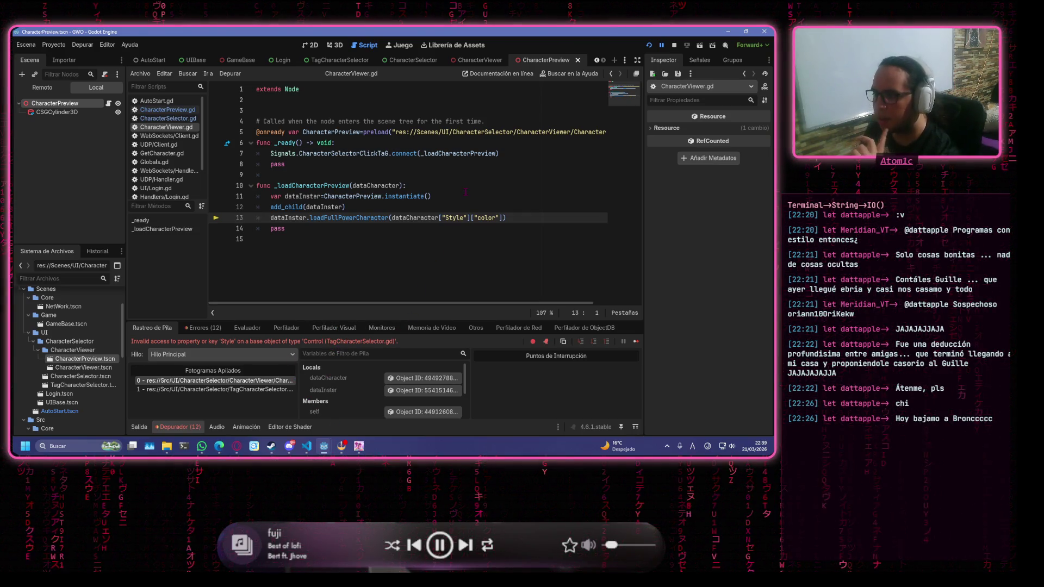
Step: Inspect the character's Style colour in 32.json in VS Code, then go back to Godot
mouse_move(324, 446)
mouse_move(370, 406)
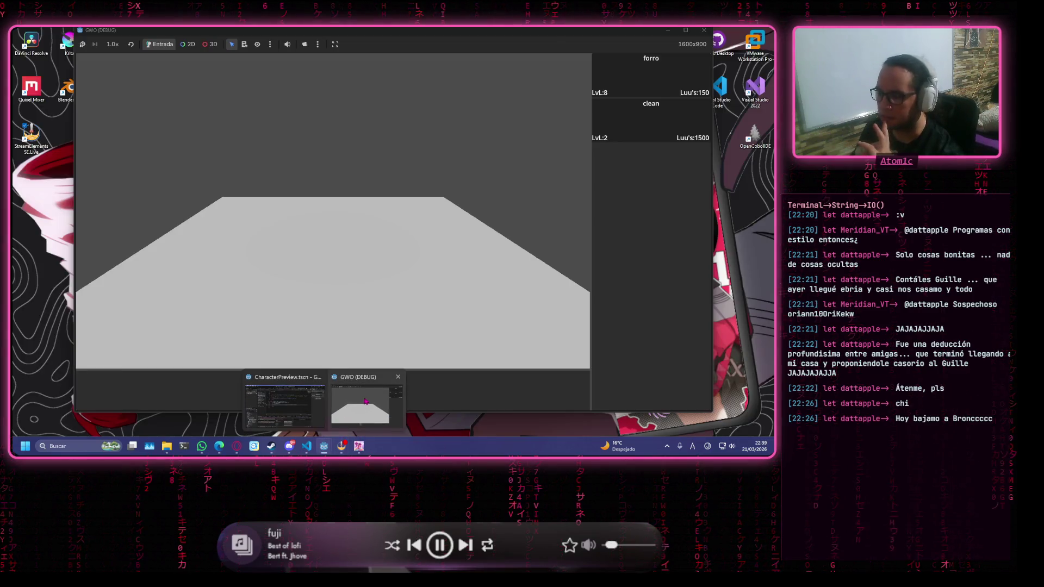
mouse_move(298, 399)
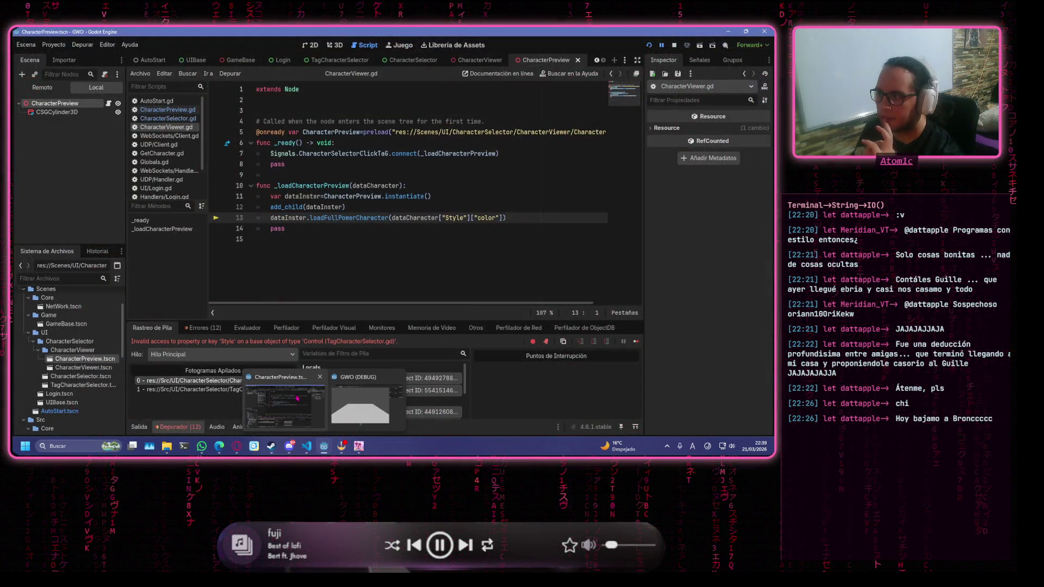
left_click(306, 446)
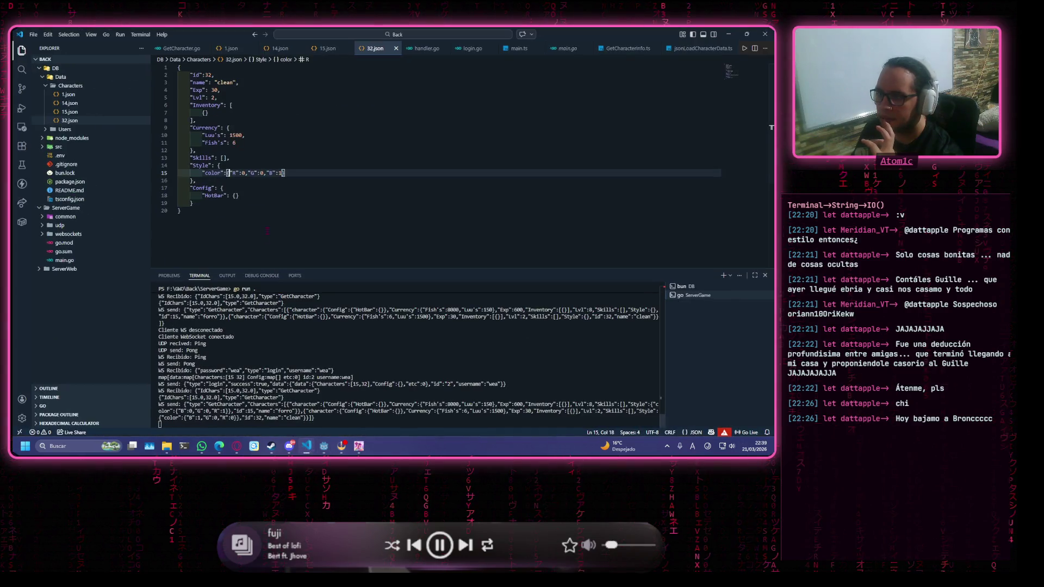
left_click(202, 165)
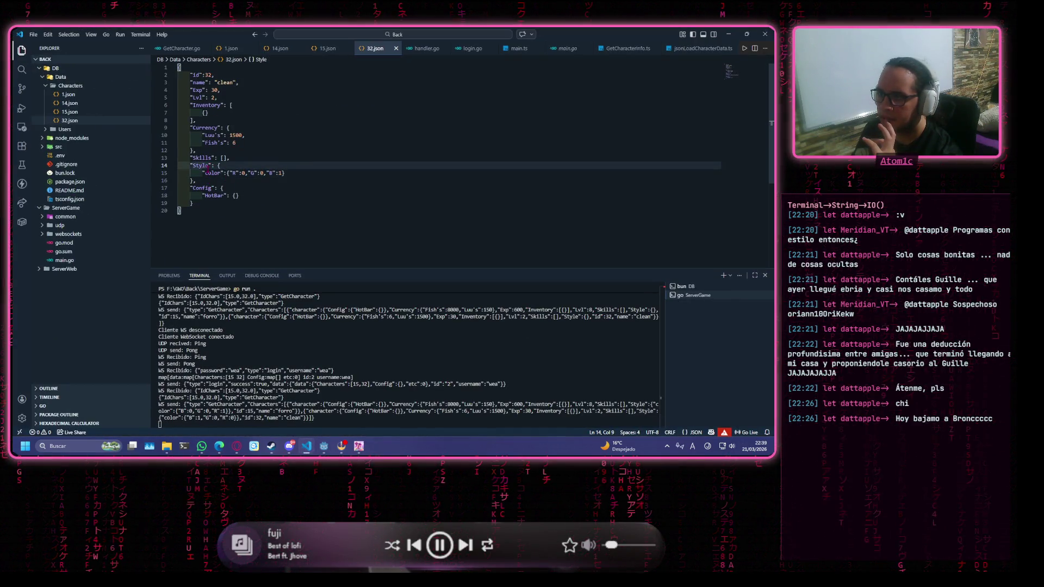
left_click(729, 34)
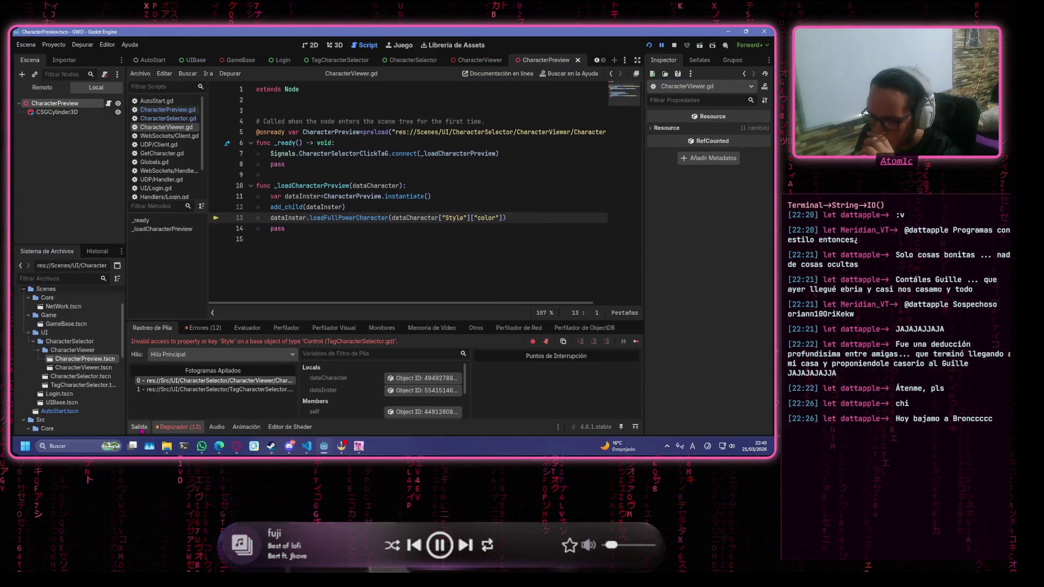
Step: Add a print(dataCharacter) line after add_child(dataInster) and save
left_click(139, 427)
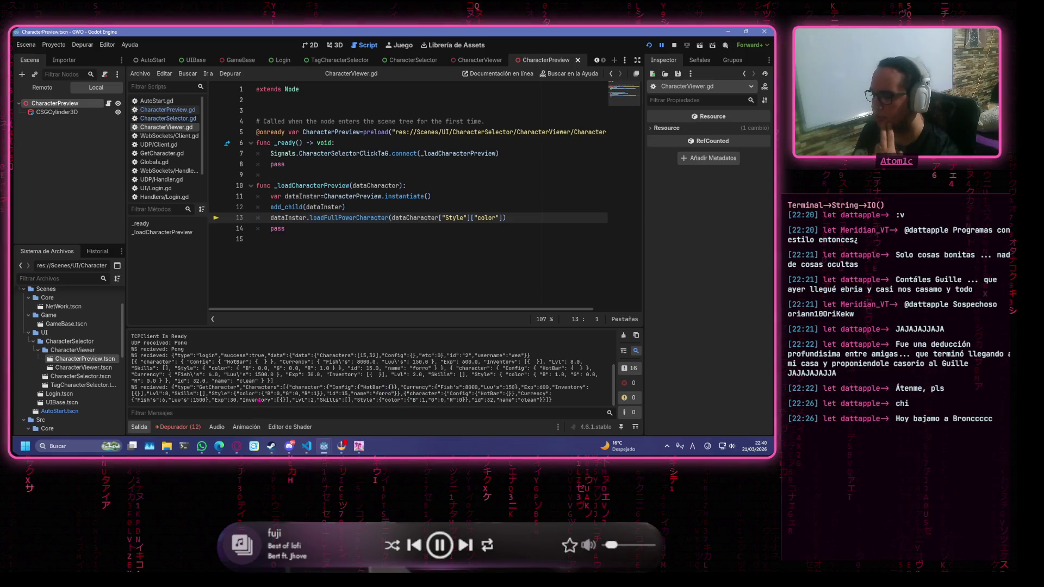
left_click(412, 207)
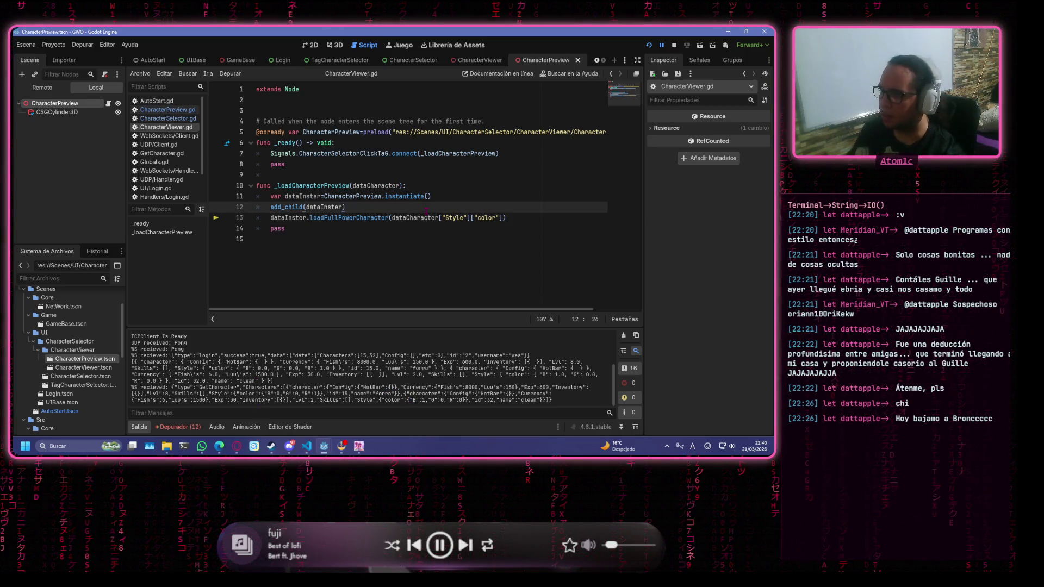
key("Return")
type("pri")
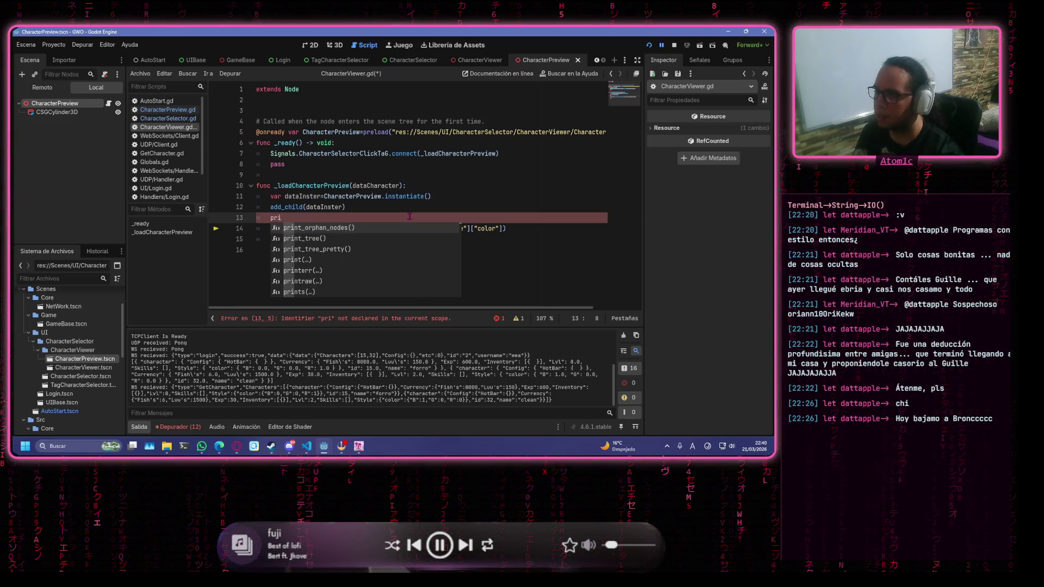
type("nt()")
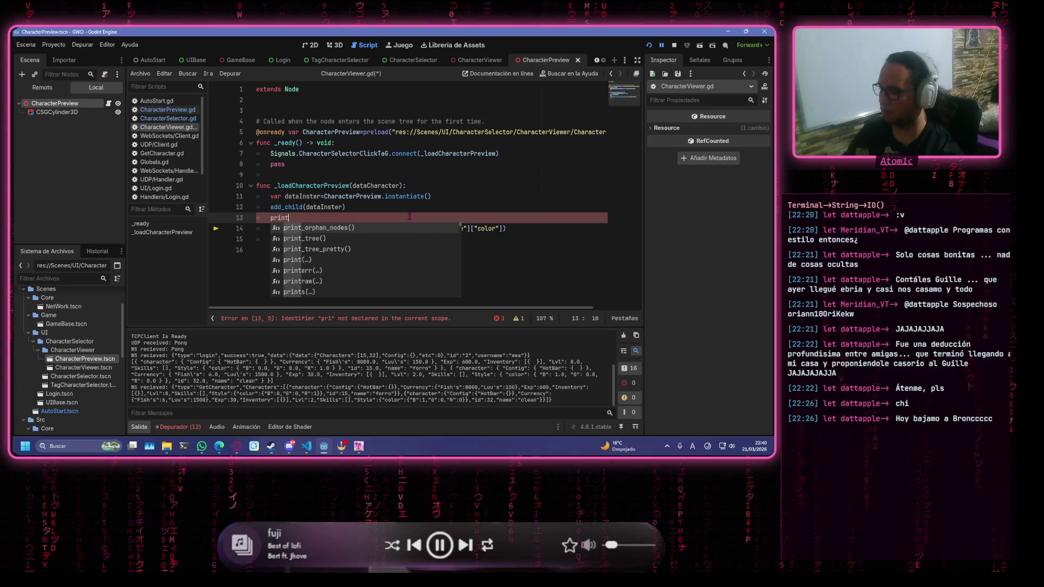
type("dataCharacter")
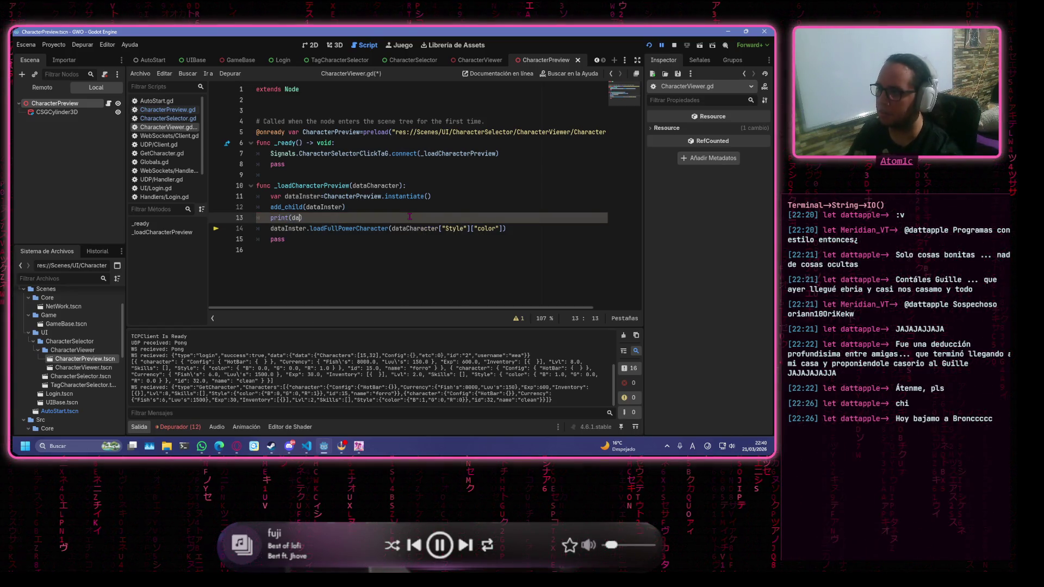
key("ctrl+s")
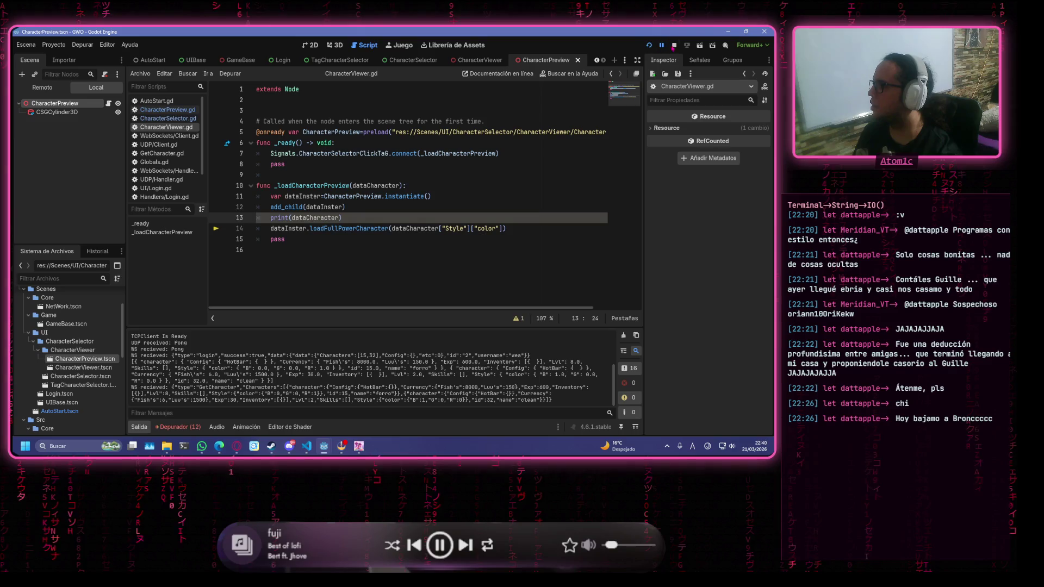
Step: Stop and relaunch the game, log in, and view the printed dataCharacter in the output log
left_click(674, 45)
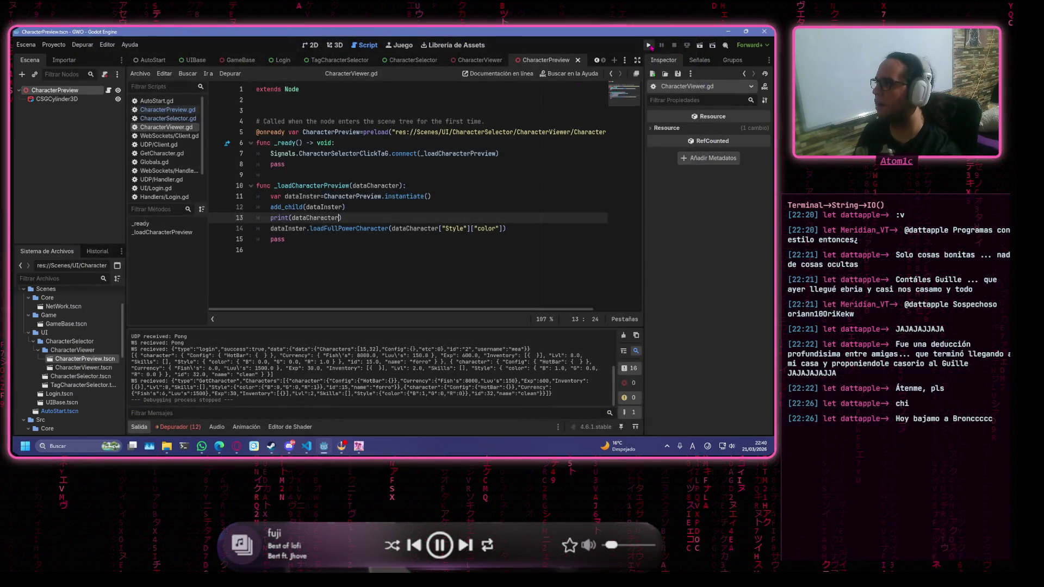
left_click(649, 45)
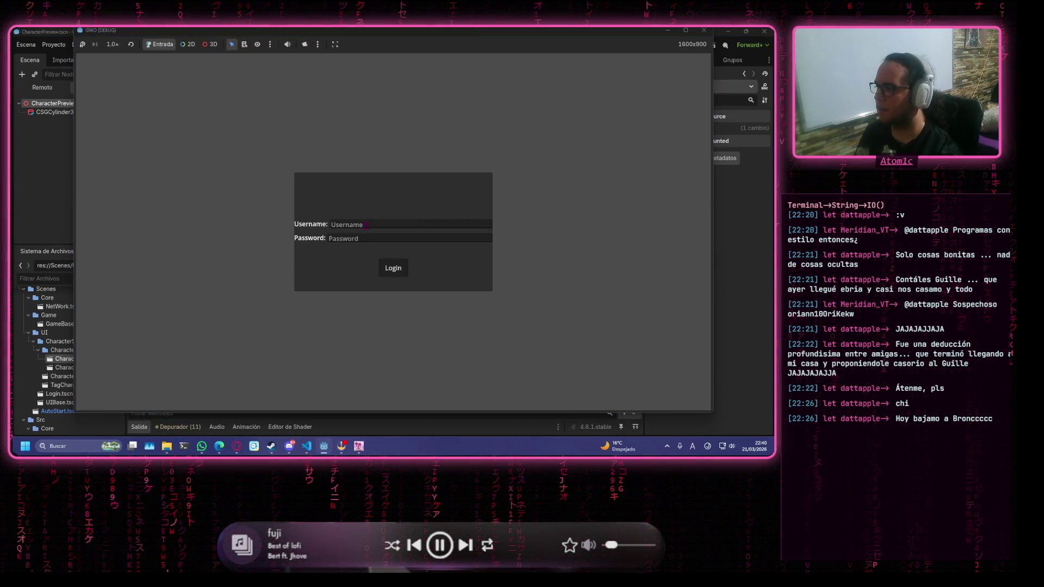
left_click(367, 225)
type("asd")
key("Tab")
type("asd")
left_click(401, 272)
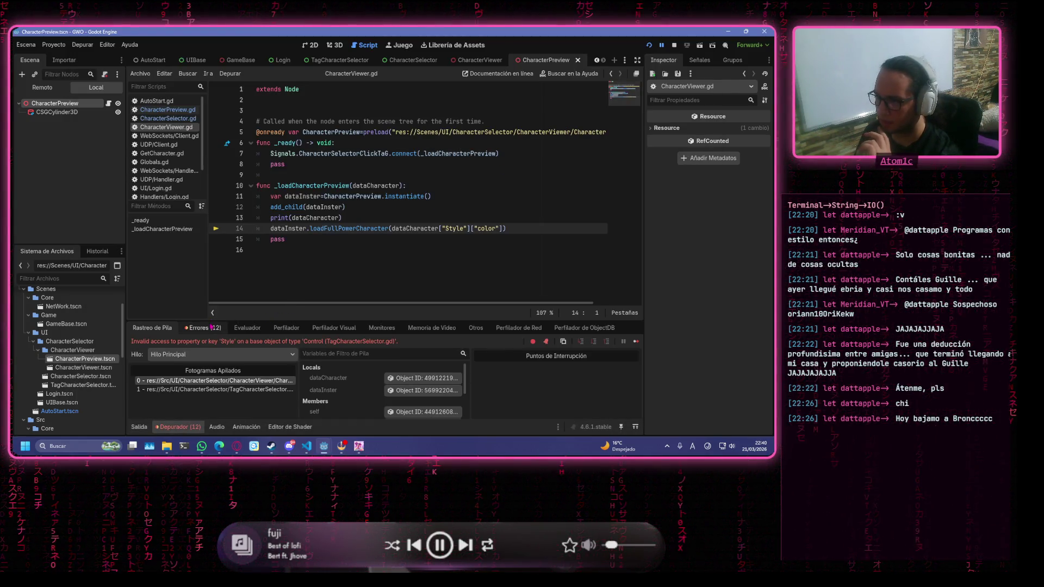
left_click(139, 427)
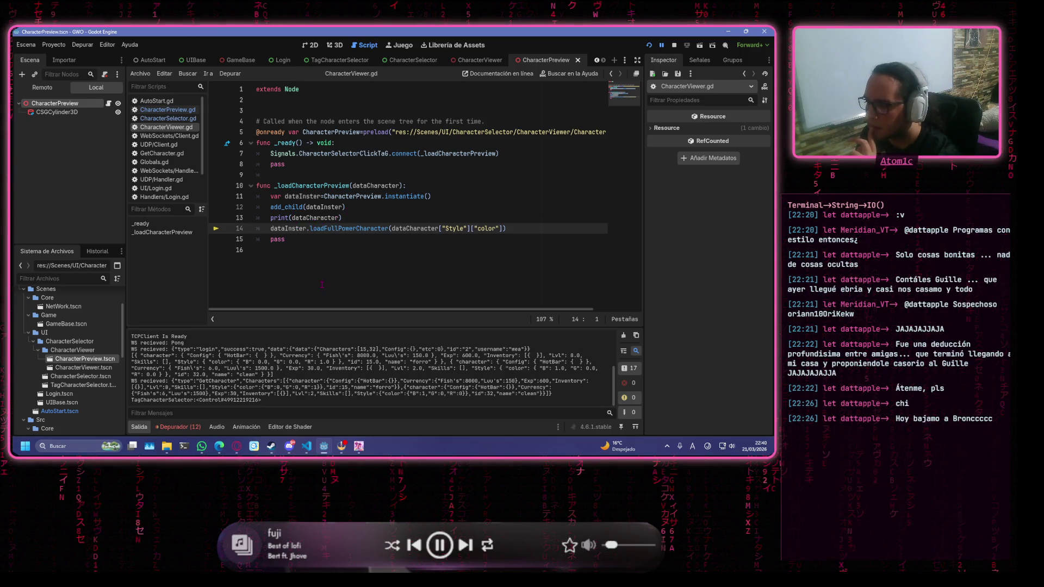
double_click(294, 217)
Step: Change the print to print("\nloadCharacter" + dataCharacter) and save
type("\"")
type("load")
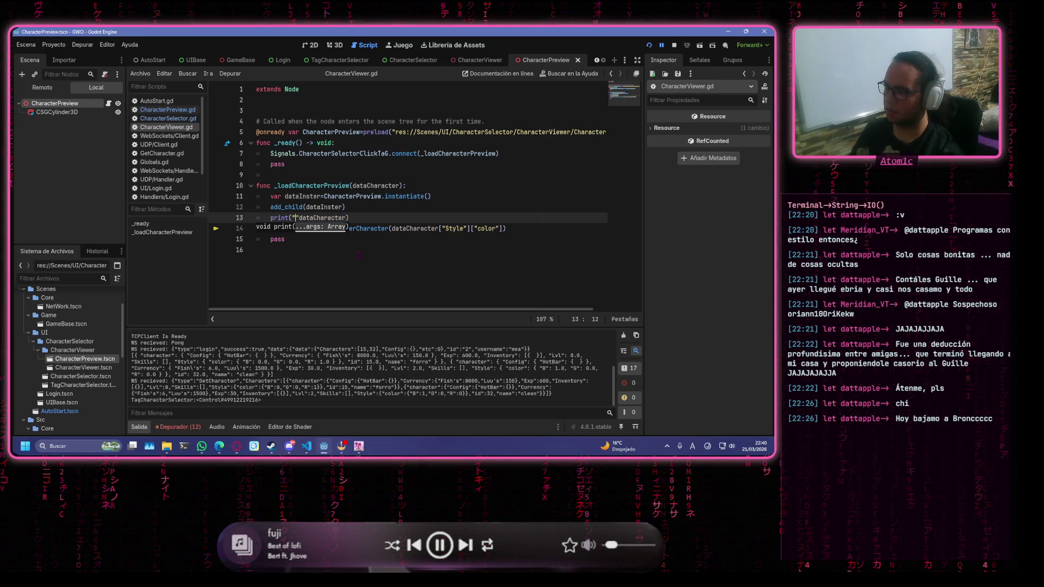
type("Character")
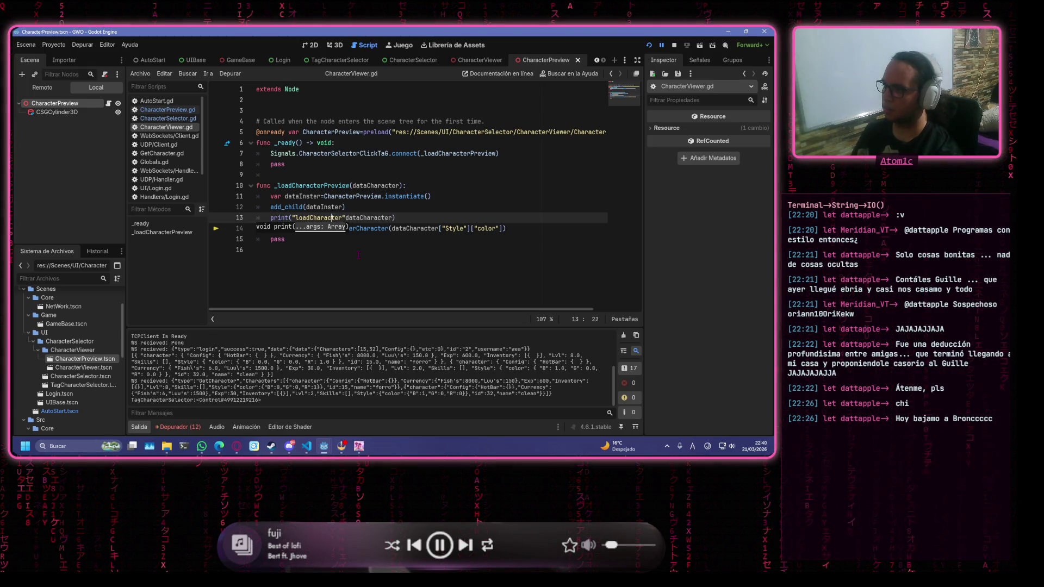
key("ctrl+Left")
key("ctrl+Left")
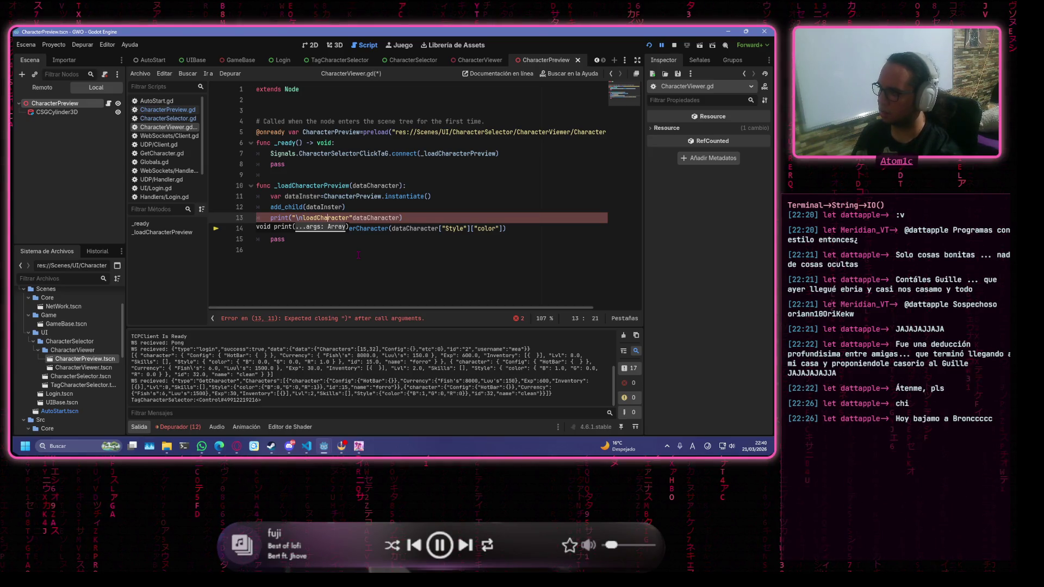
type("+")
left_click(677, 74)
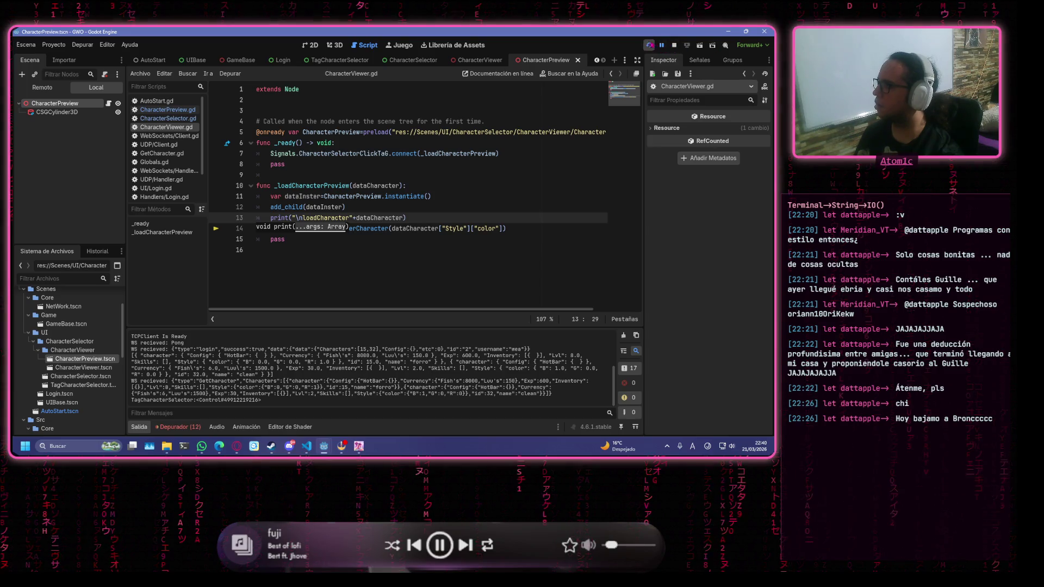
Step: Restart the game, log in, and check the output log for the labelled print
left_click(649, 45)
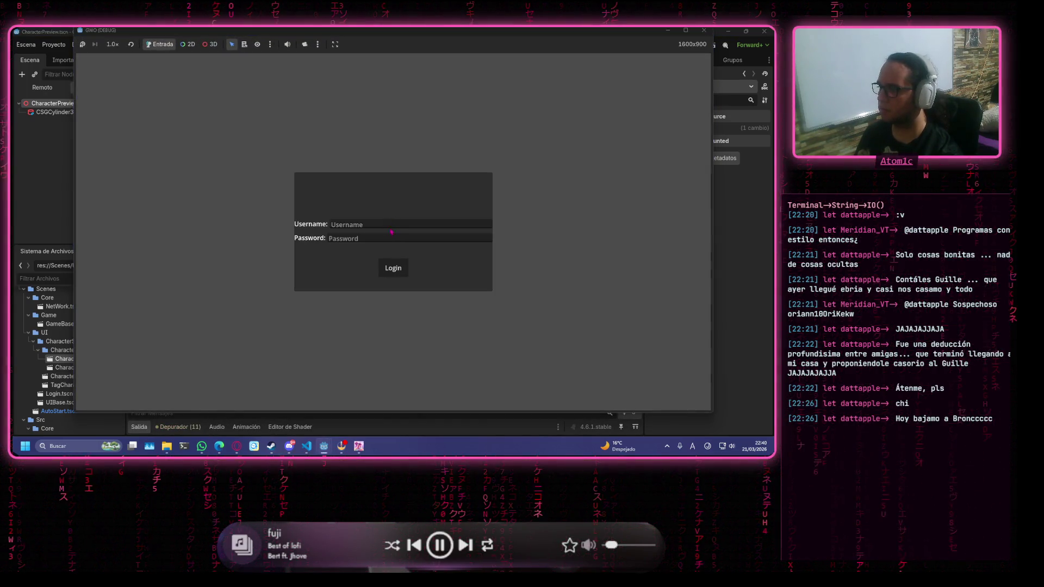
left_click(394, 224)
type("wed")
key("Tab")
type("ed")
key("Return")
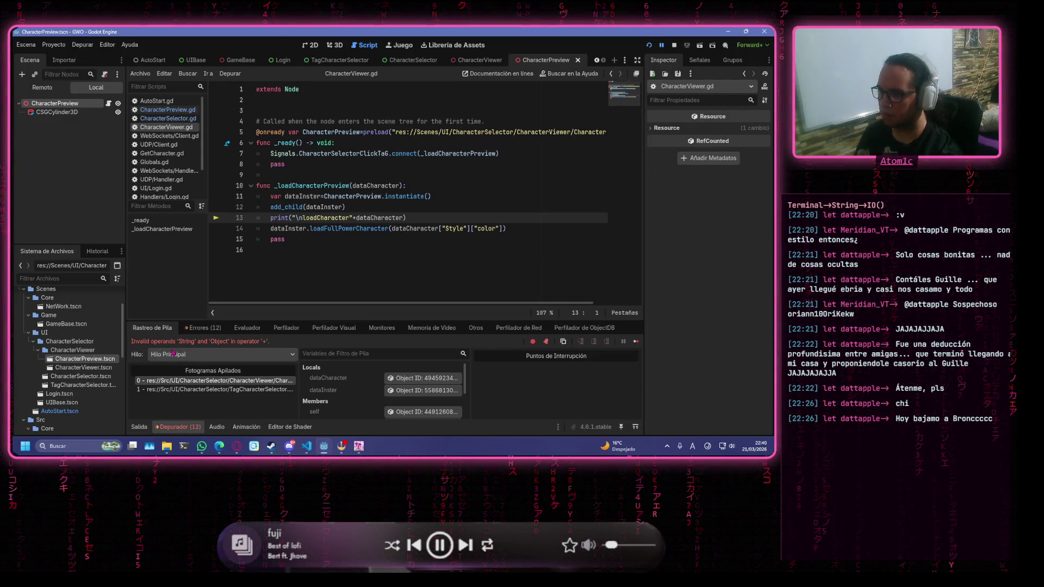
left_click(146, 427)
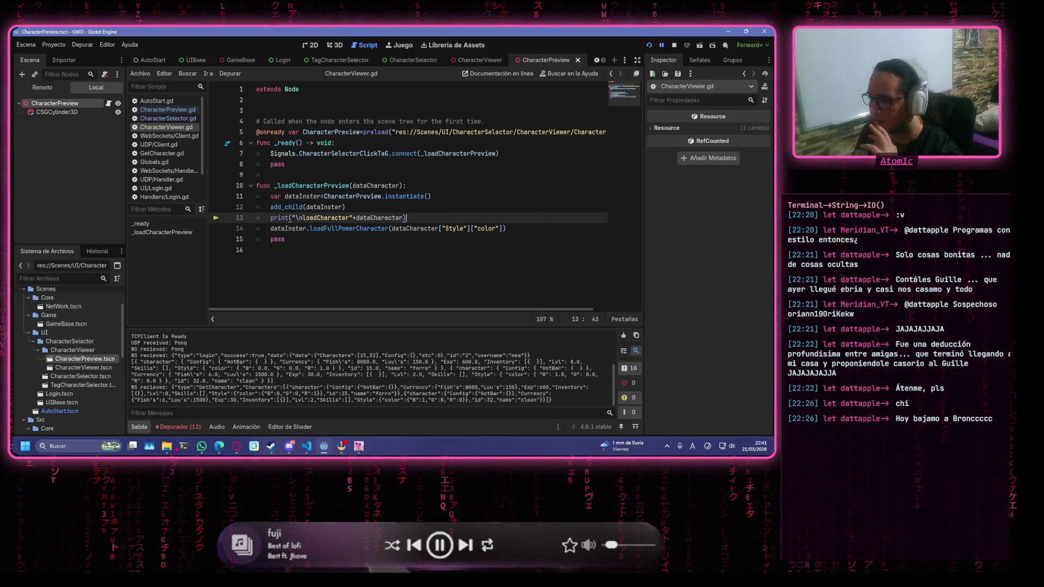
Step: Change the print call to print("\nloadCharacter:", dataCharacter), passing label and data separately
left_click(192, 427)
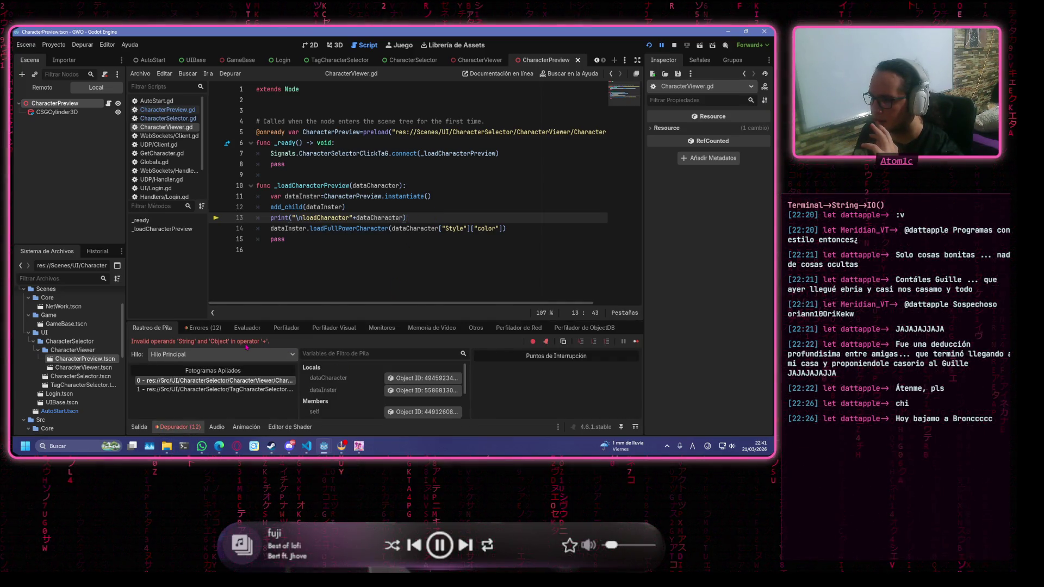
left_click(356, 218)
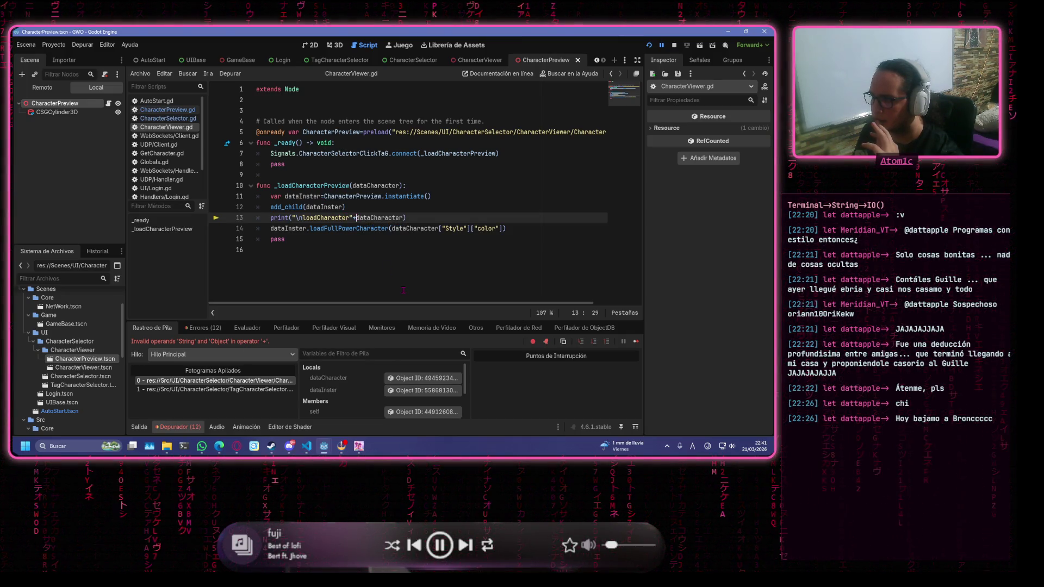
type(":")
key("Right")
key("Right")
type(",")
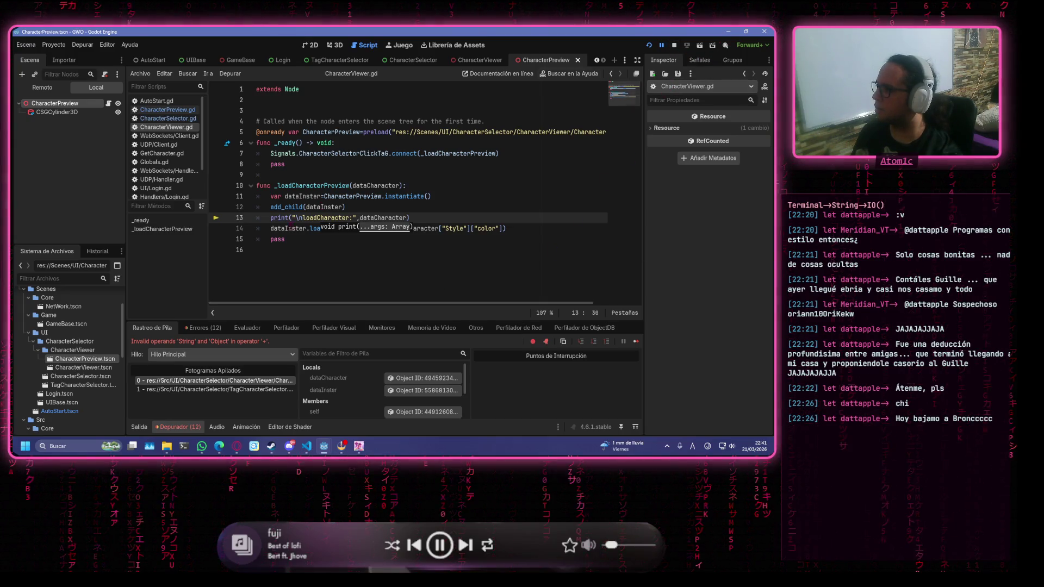
key("Left")
key("Left")
Step: Rerun the game, log in, and select the clean character to reproduce the 'Style' error
key("F5")
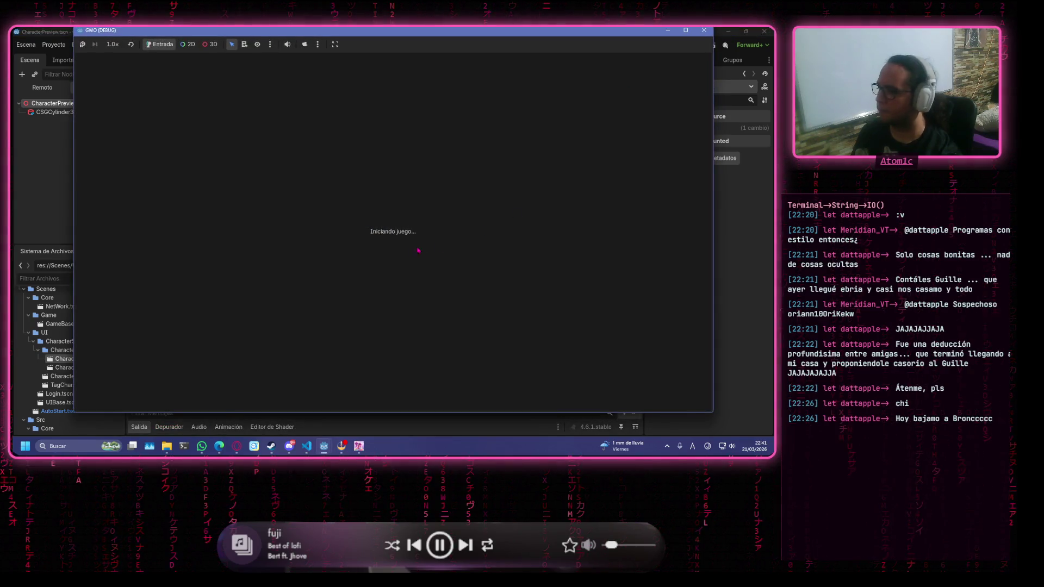
left_click(382, 225)
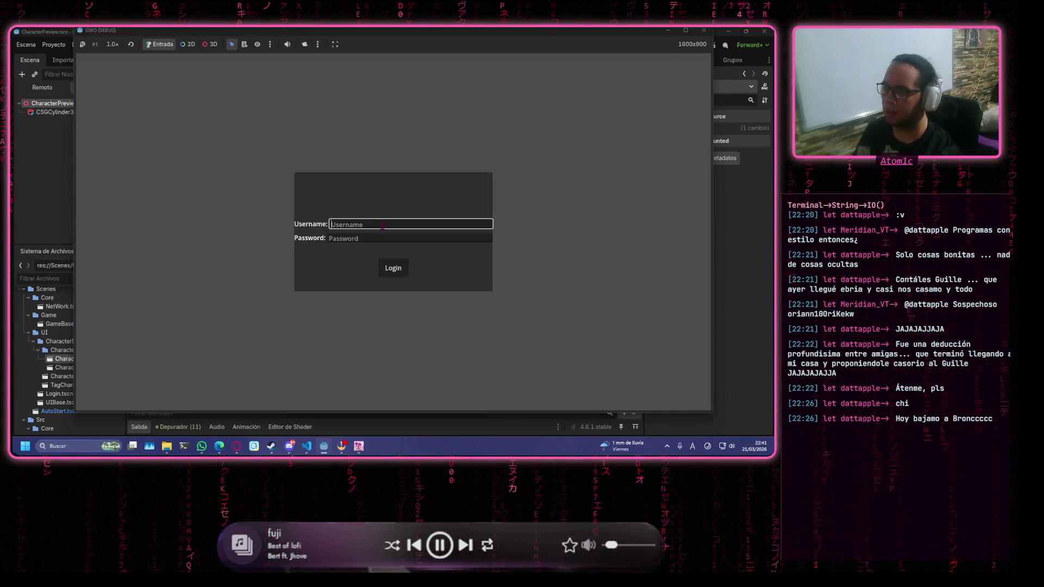
type("test")
key("Tab")
type("test")
left_click(393, 267)
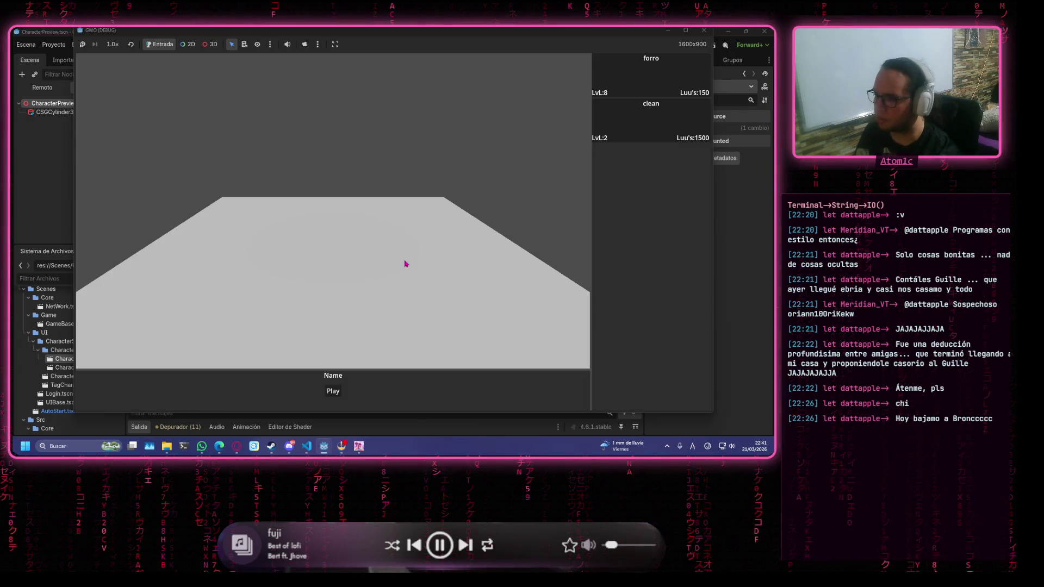
left_click(641, 110)
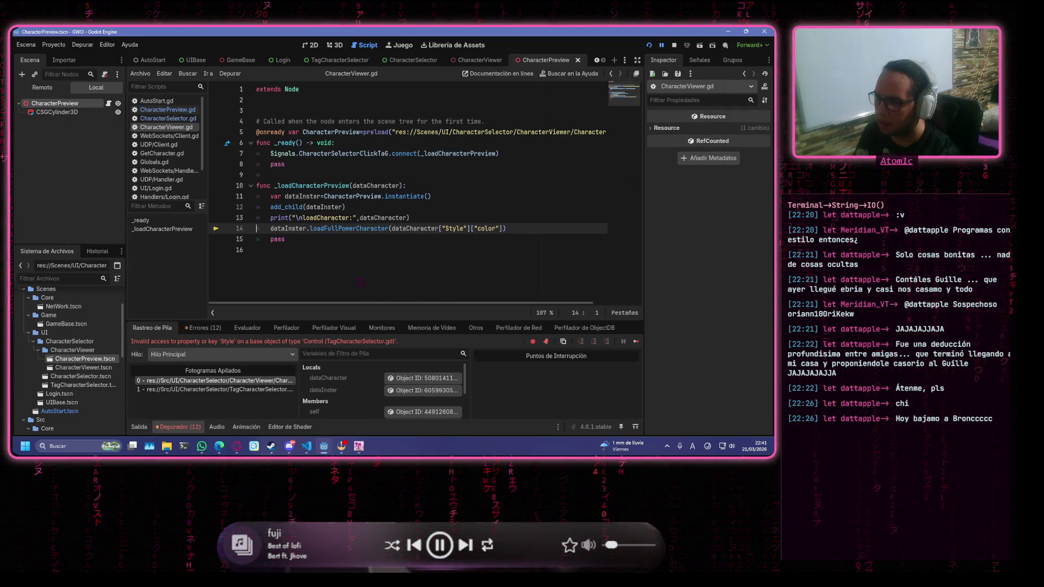
left_click(140, 427)
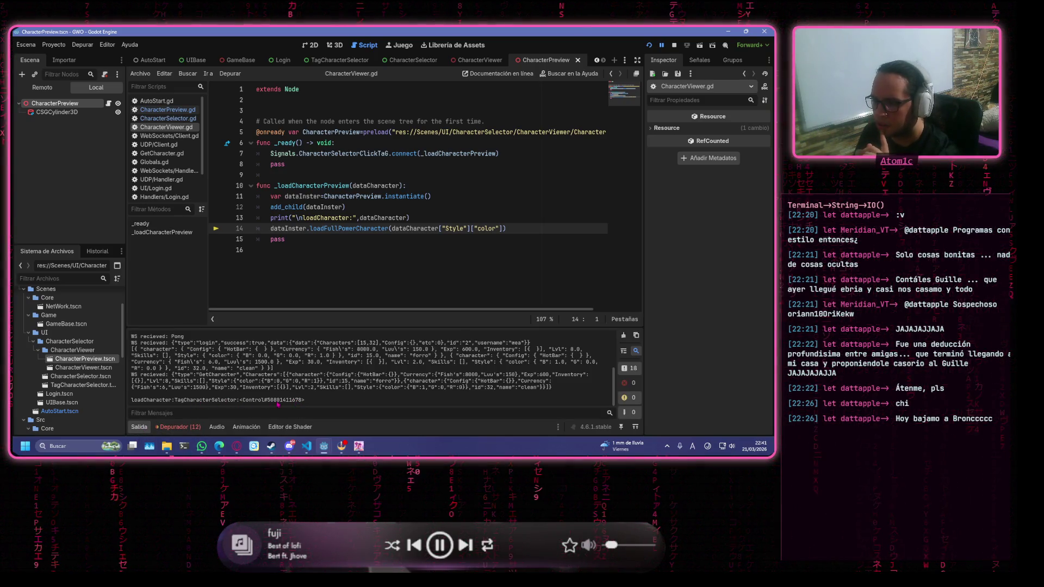
Step: Check the loadCharacter output, then open CharacterSelector.gd and scroll through its character-selection functions
left_click(476, 177)
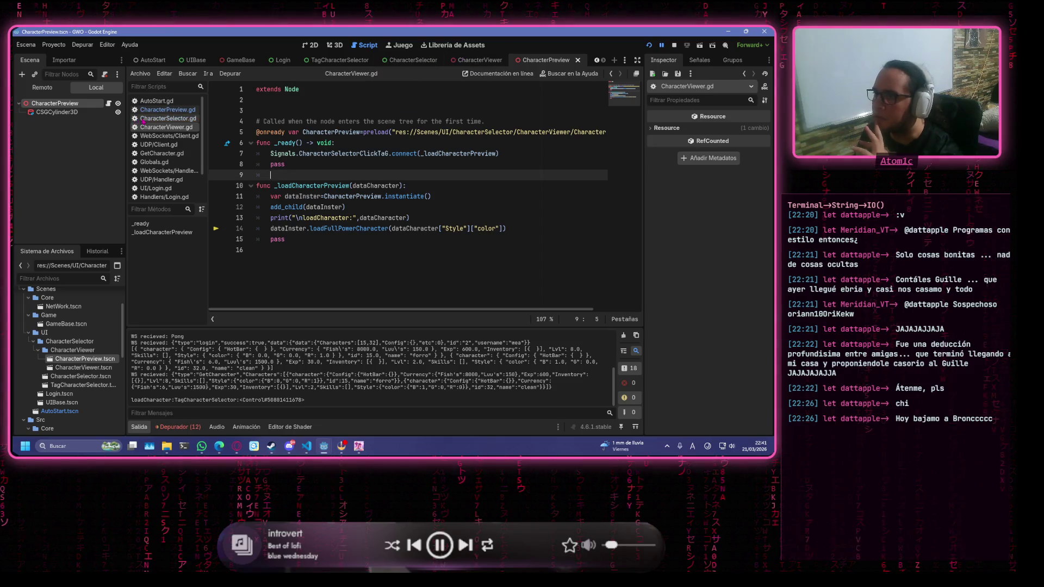
left_click(163, 118)
scroll(447, 180, "down", 2)
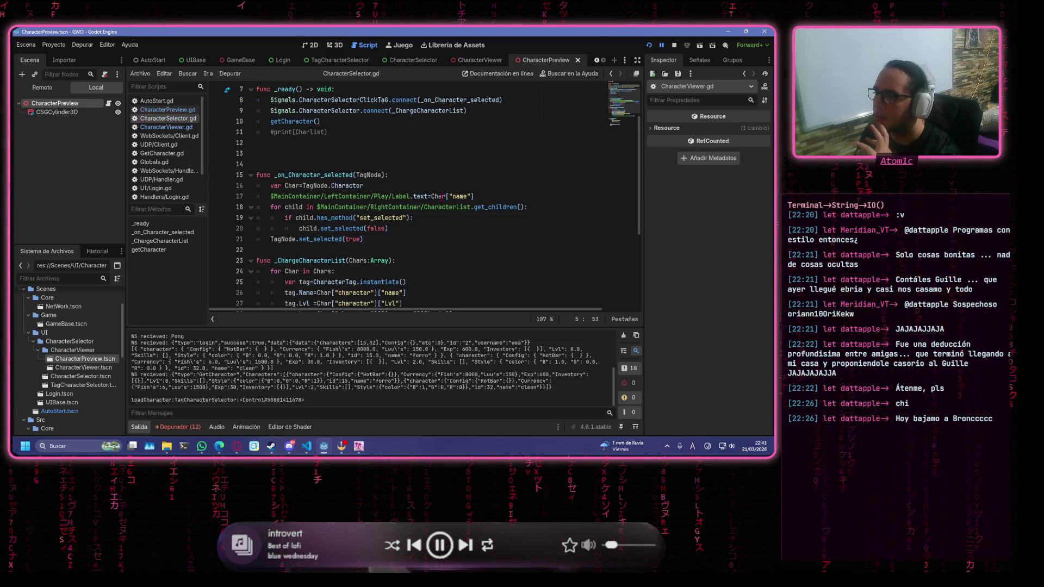